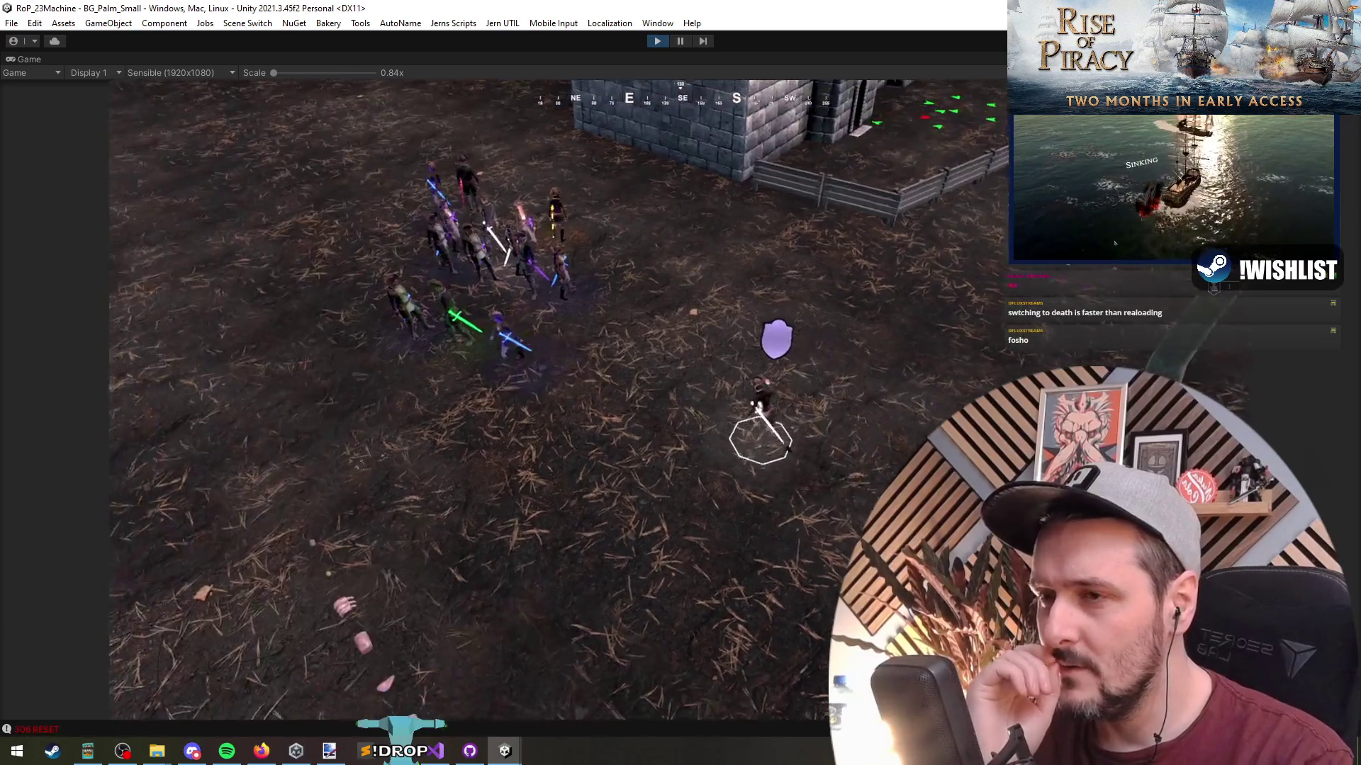
End the land battle play-test by stopping Play mode with Ctrl+P.
key("ctrl+p")
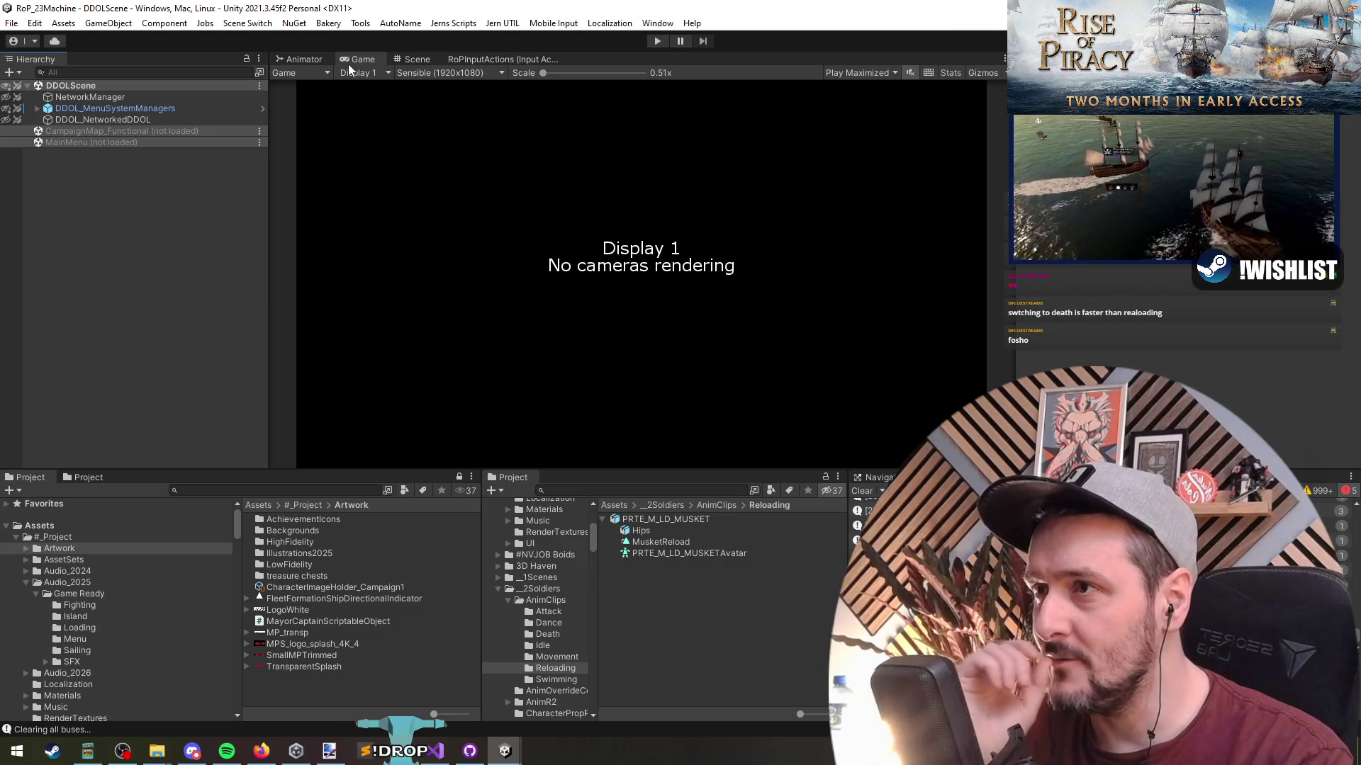
In the Animator's MovingReload layer, inspect the New State→MusketReload transition and the MusketReload state.
left_click(187, 276)
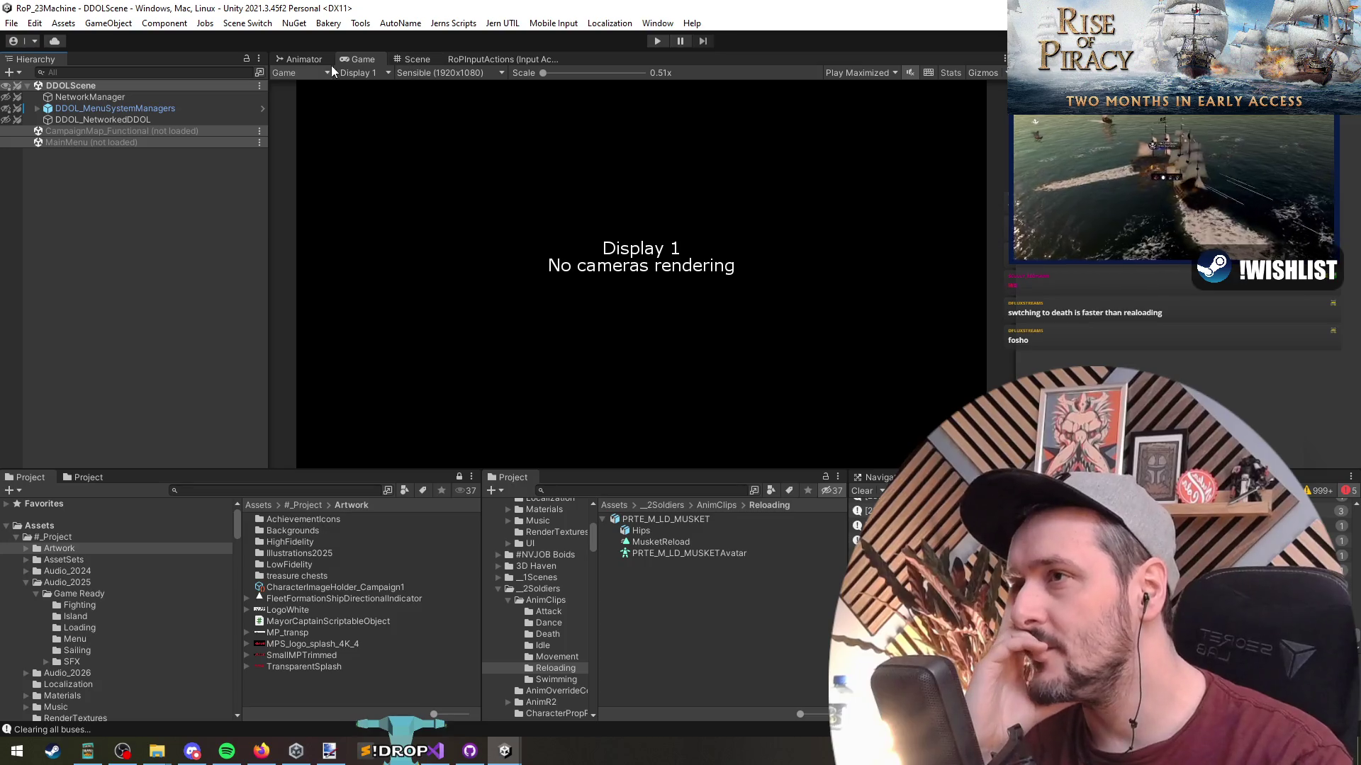
left_click(306, 64)
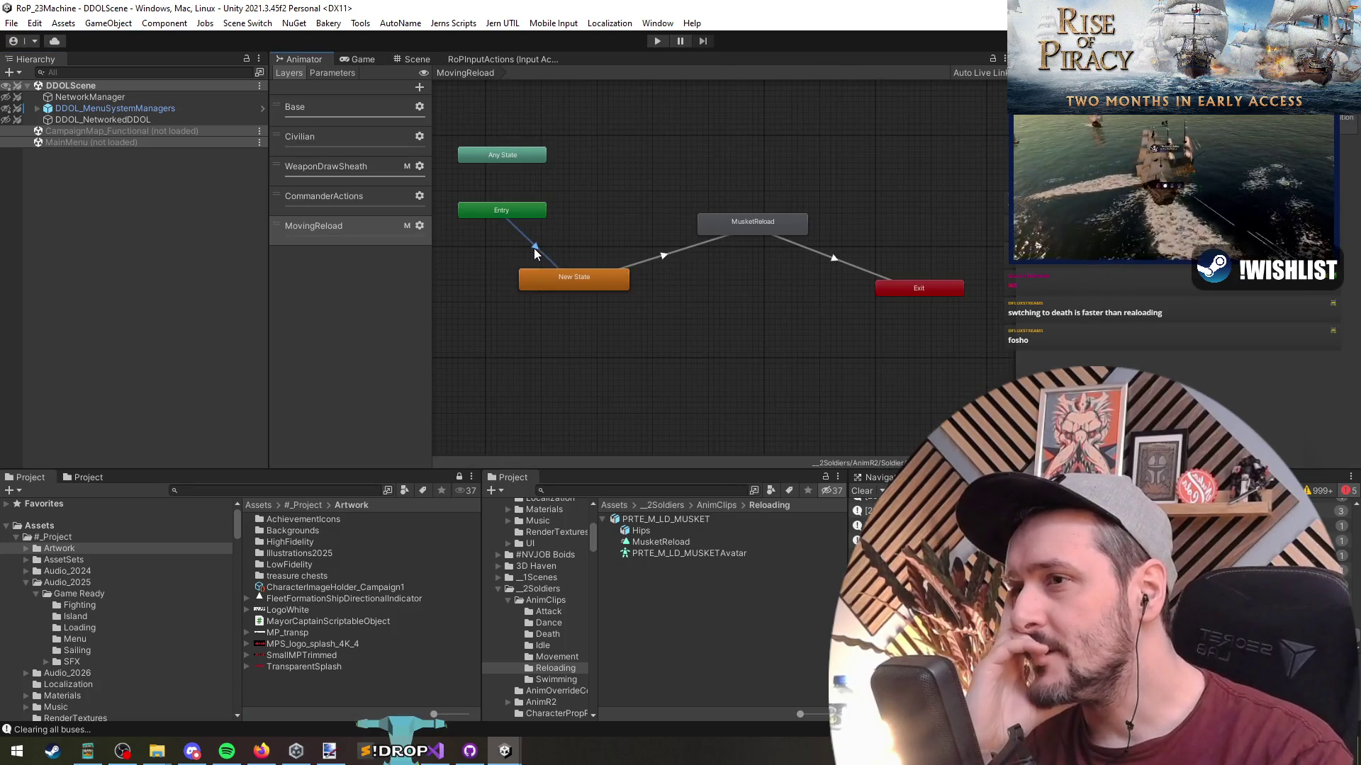
left_click(663, 255)
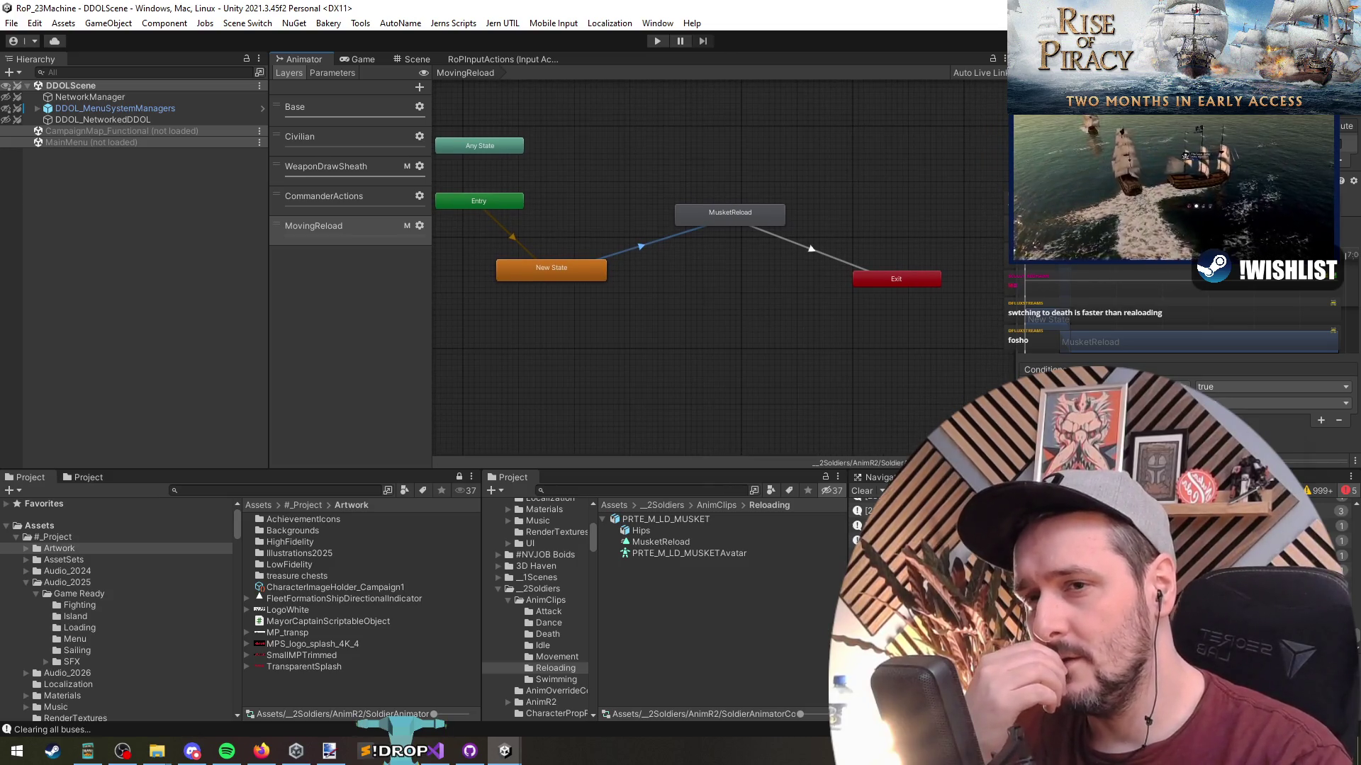
left_click_drag(712, 343, 686, 325)
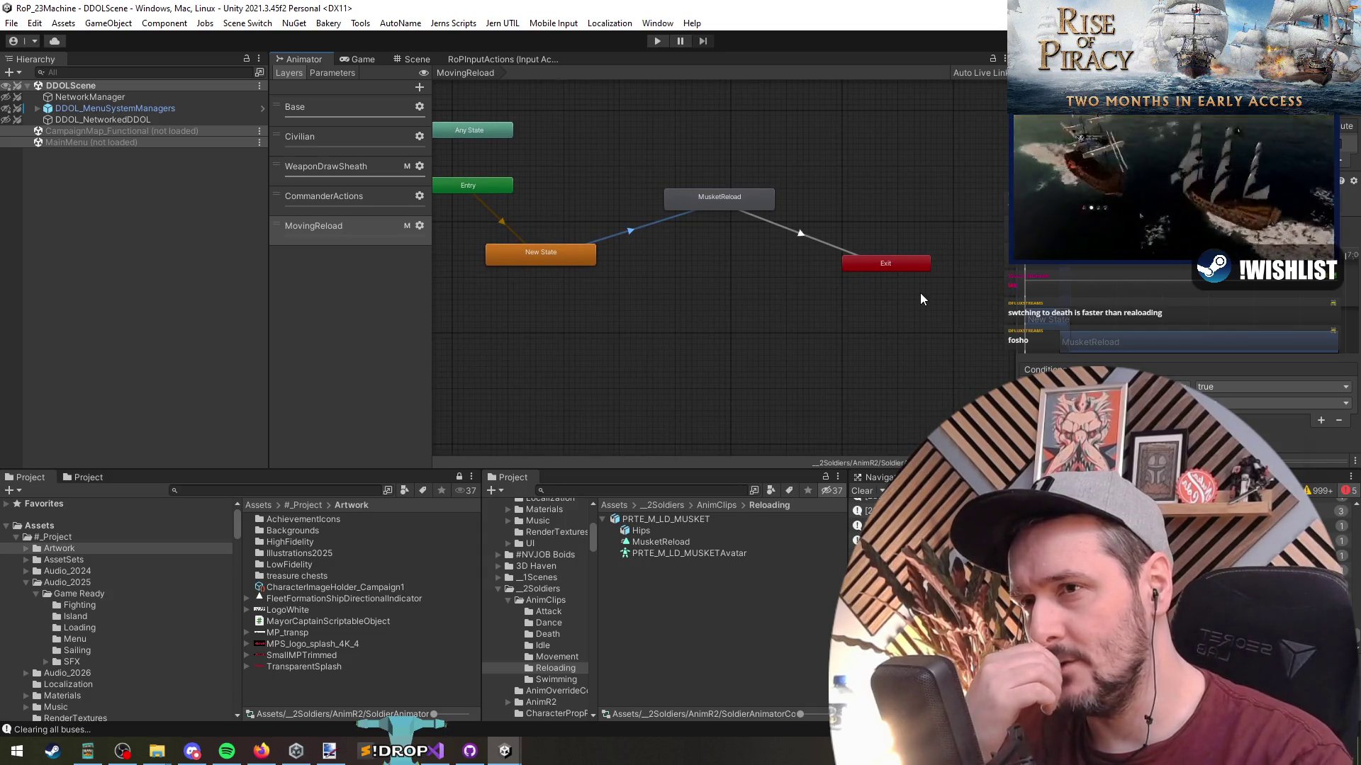
left_click(764, 205)
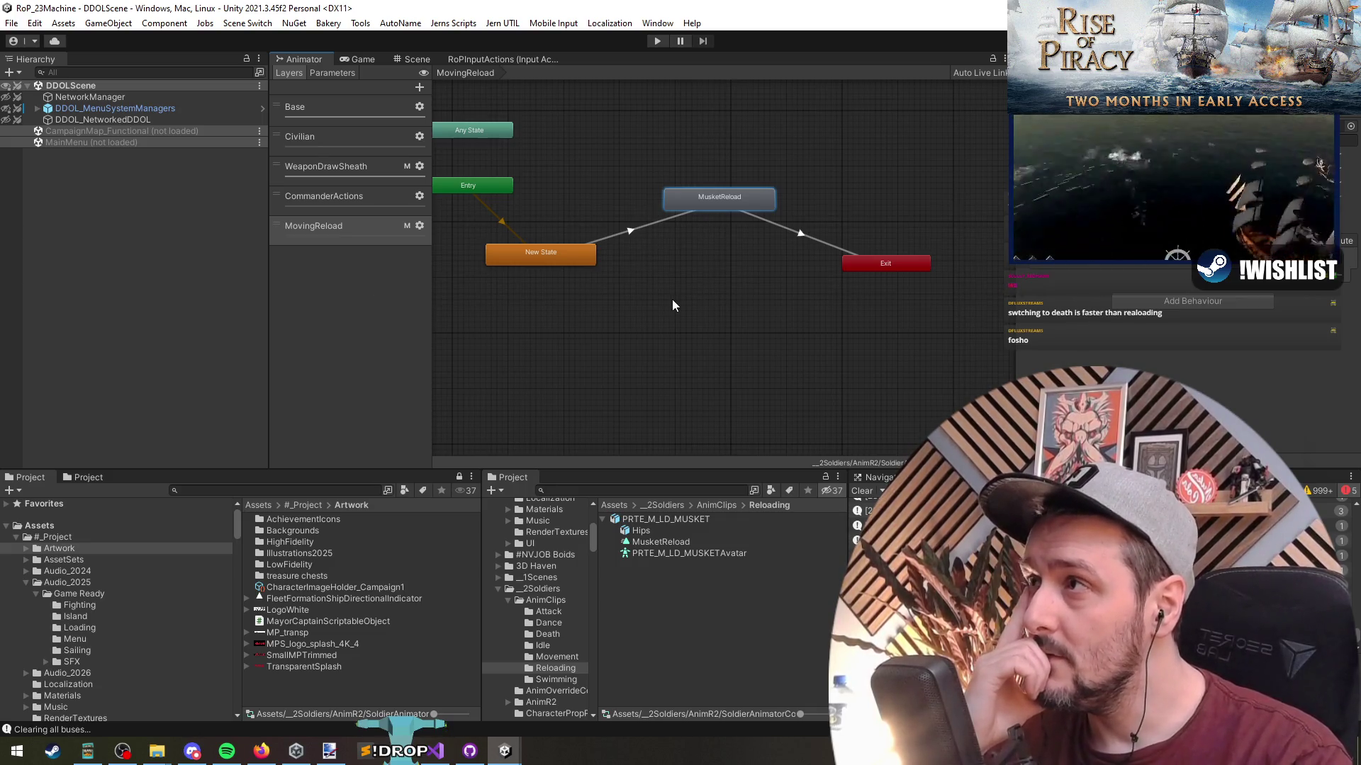
left_click(630, 231)
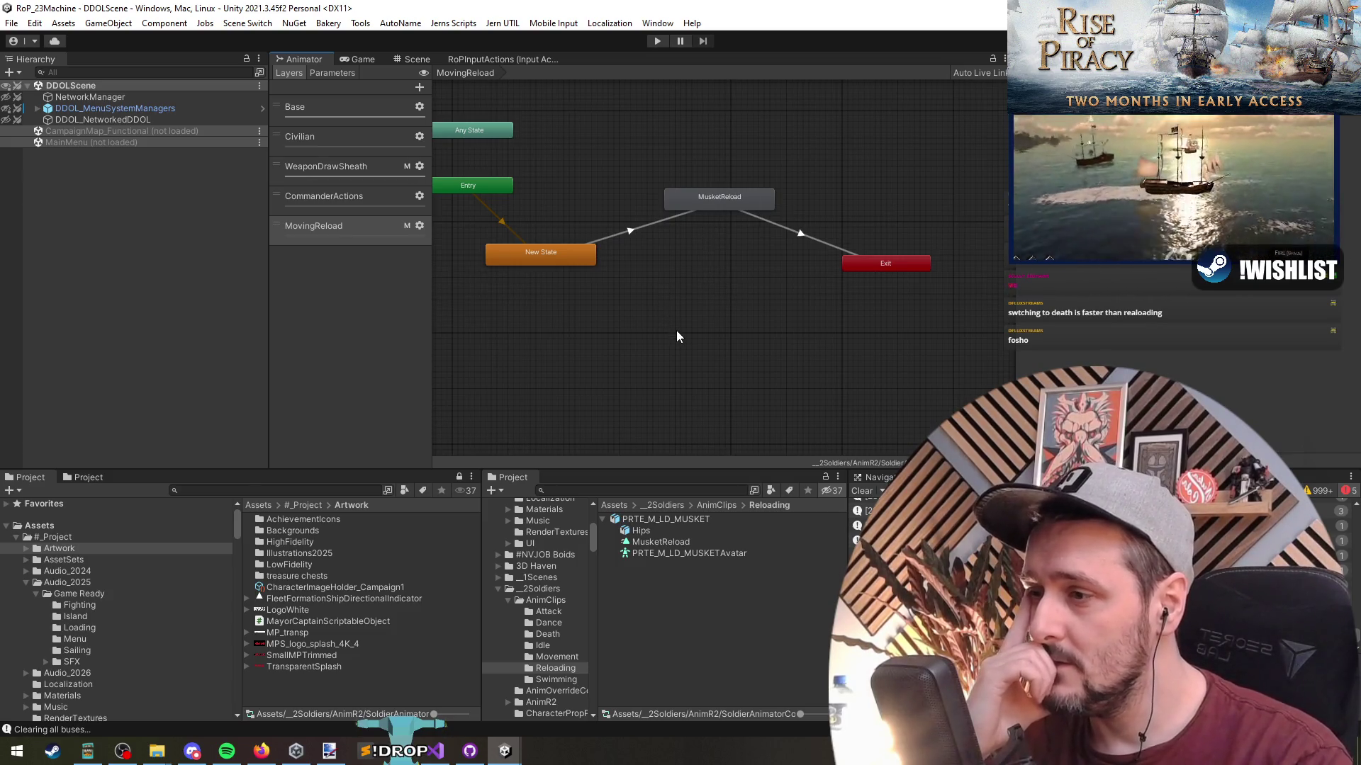
In the animator behaviour script, examine the AGENT_MOVEMENT_ENABLER_ANIMATOR_TAG_EXIT constant and the class name.
left_click(436, 750)
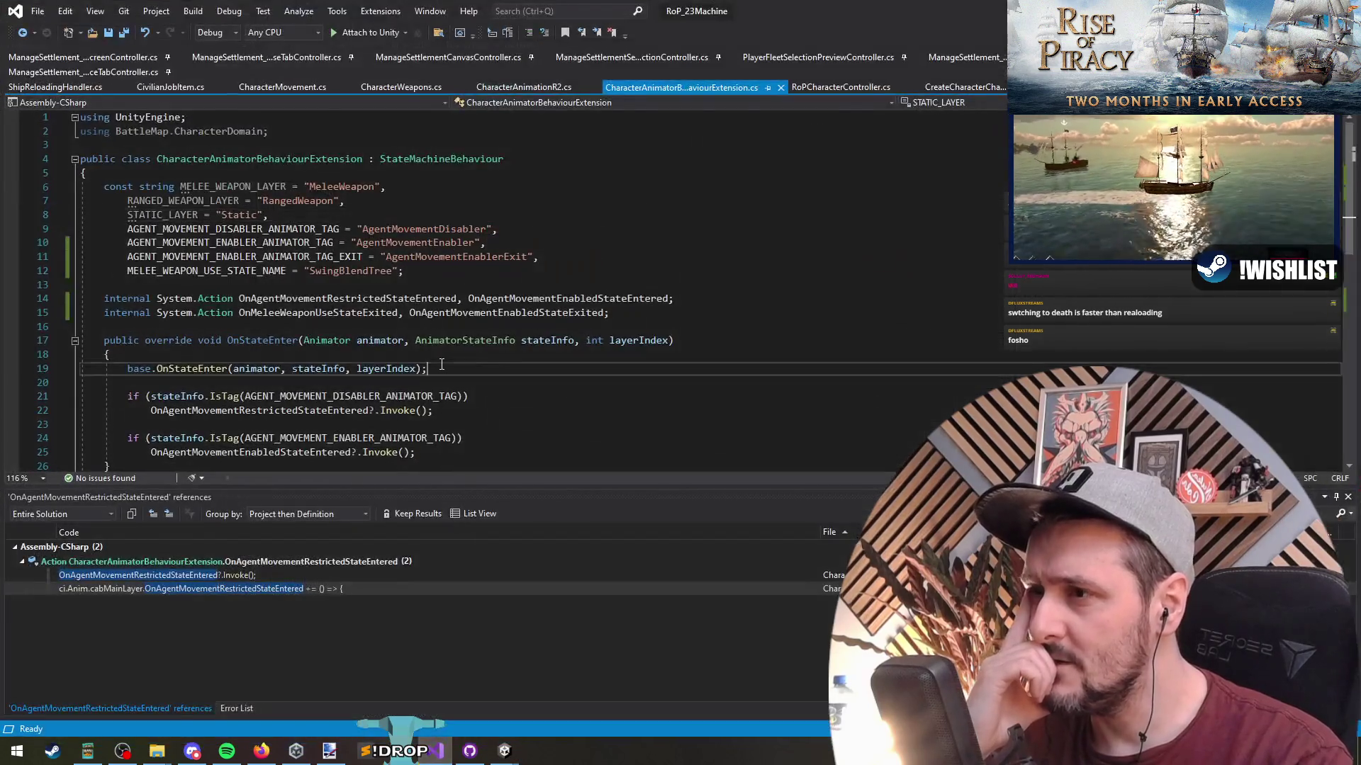
left_click(444, 270)
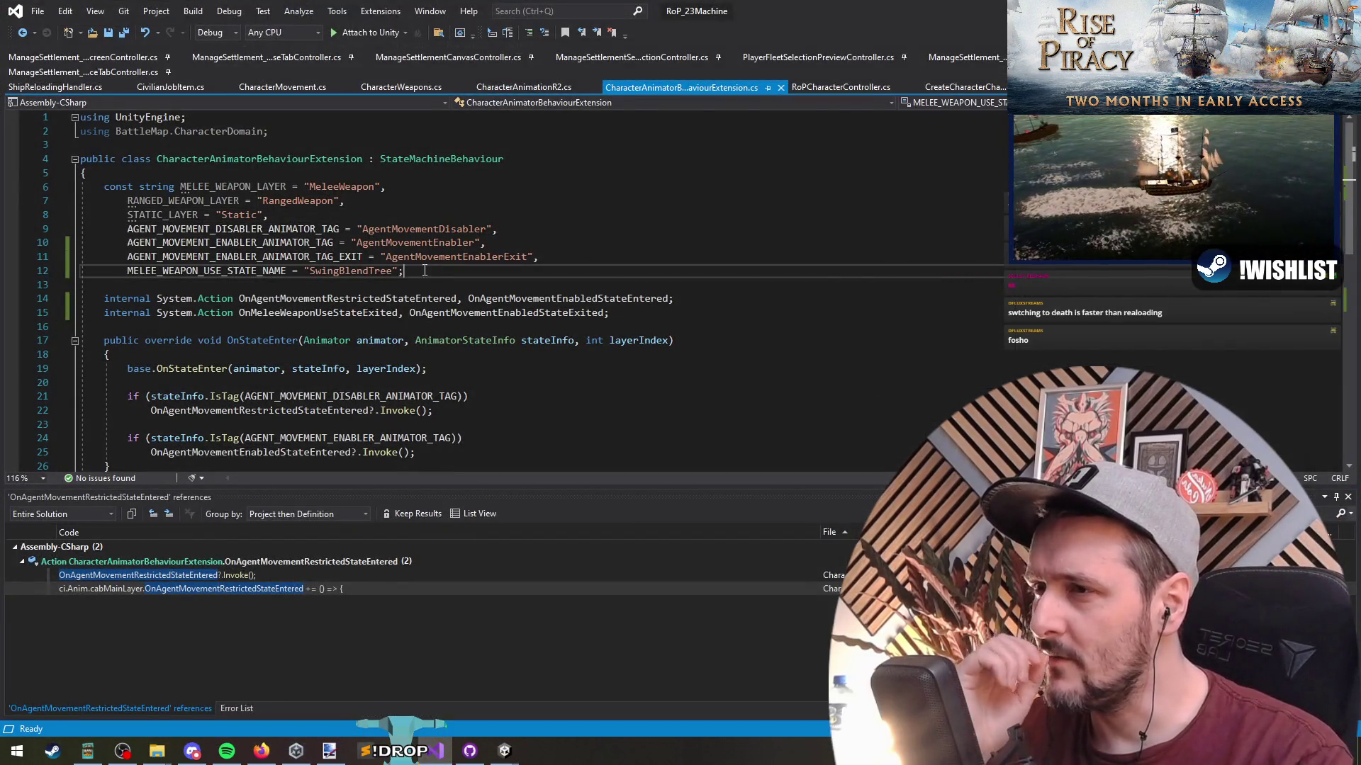
left_click(301, 256)
key("ctrl+r")
key("ctrl+r")
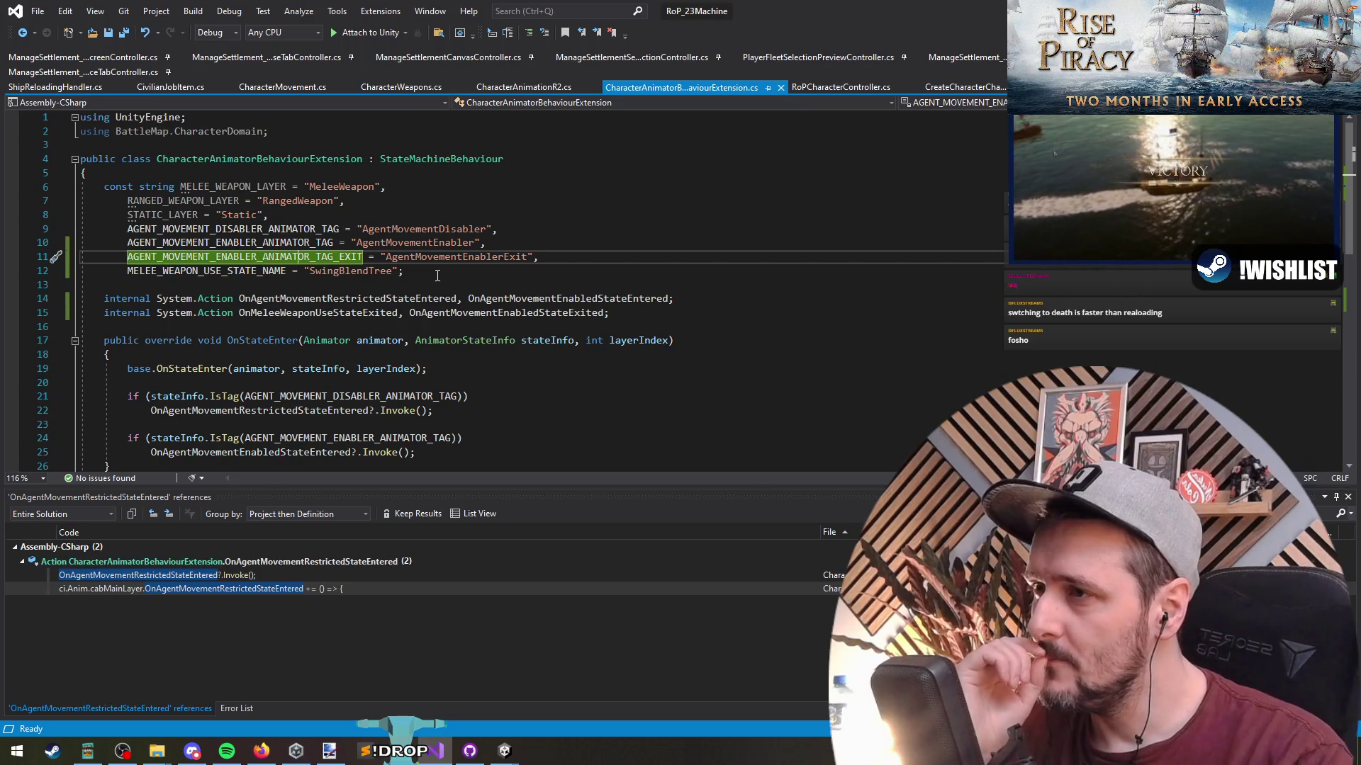
scroll(442, 275, "down", 5)
scroll(461, 411, "up", 5)
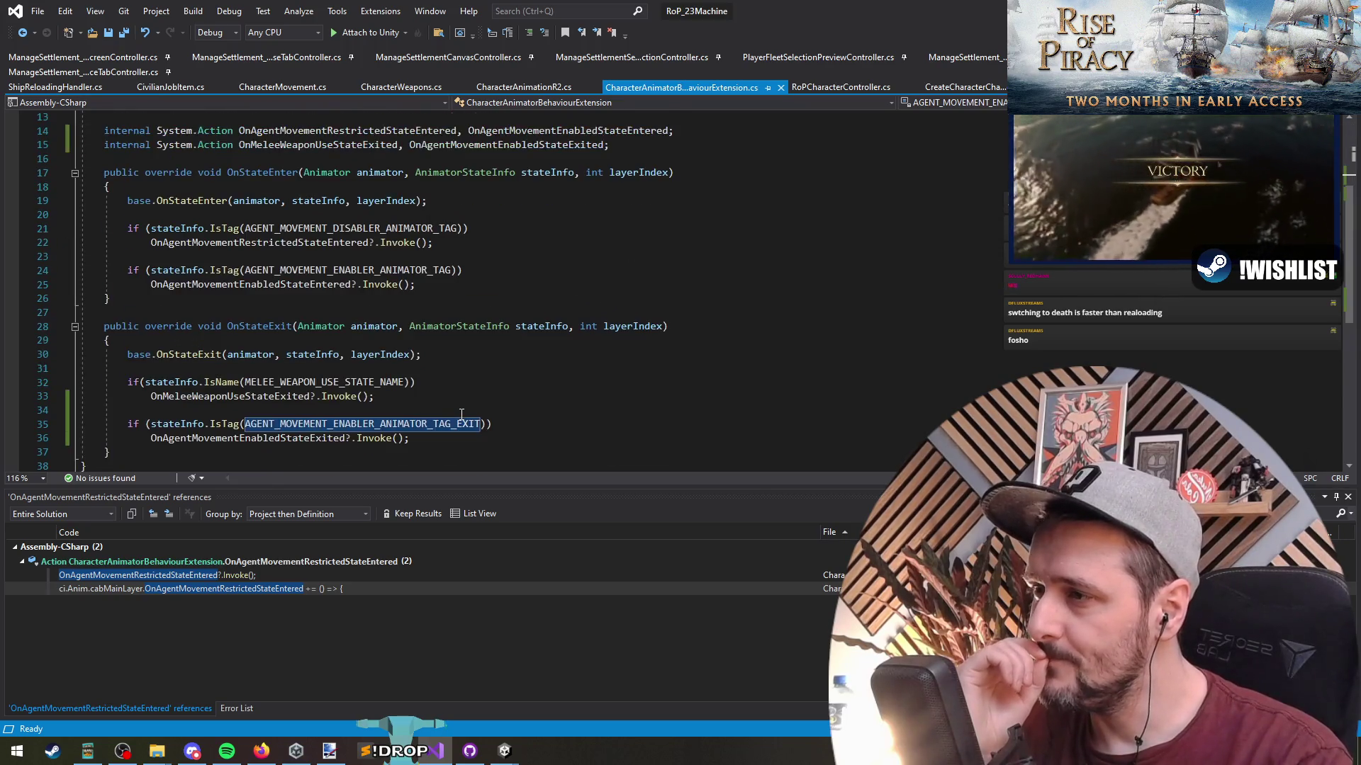
left_click(231, 160)
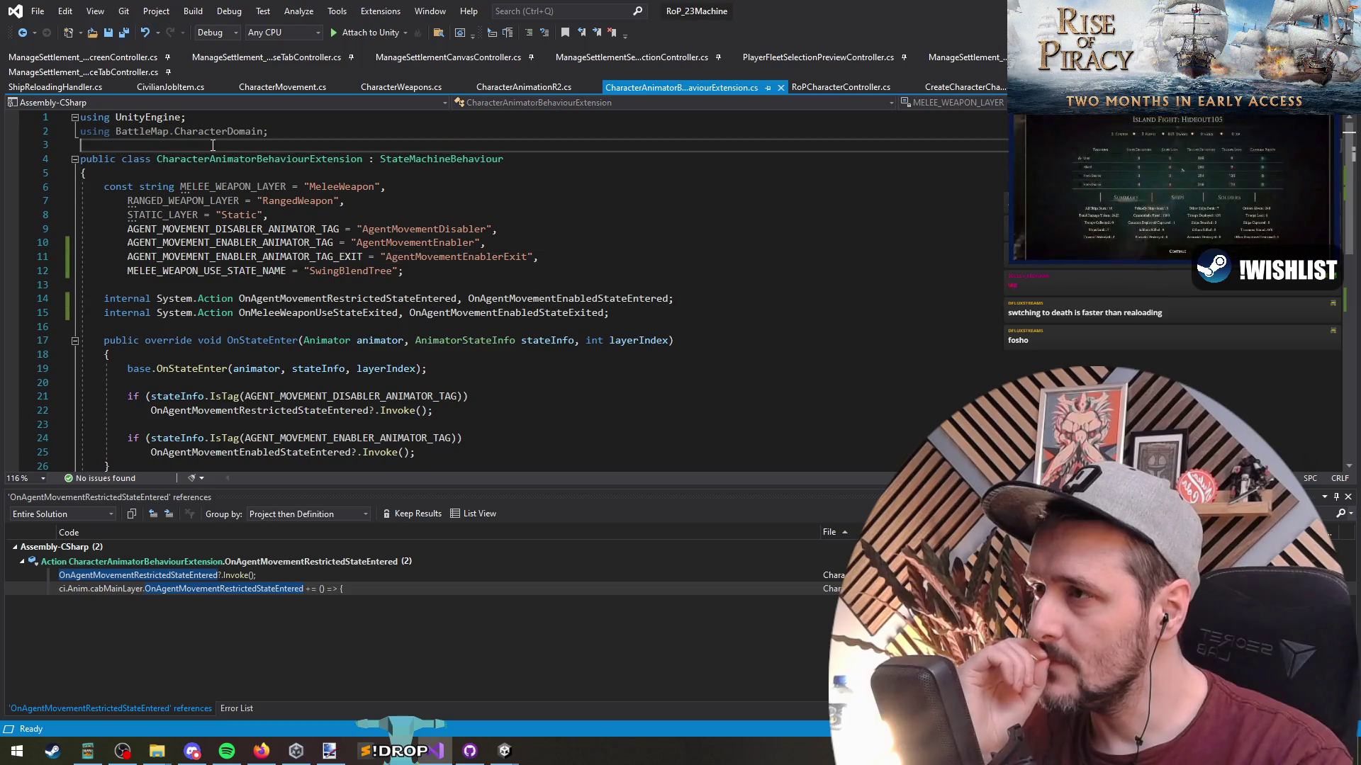
right_click(231, 163)
left_click(395, 288)
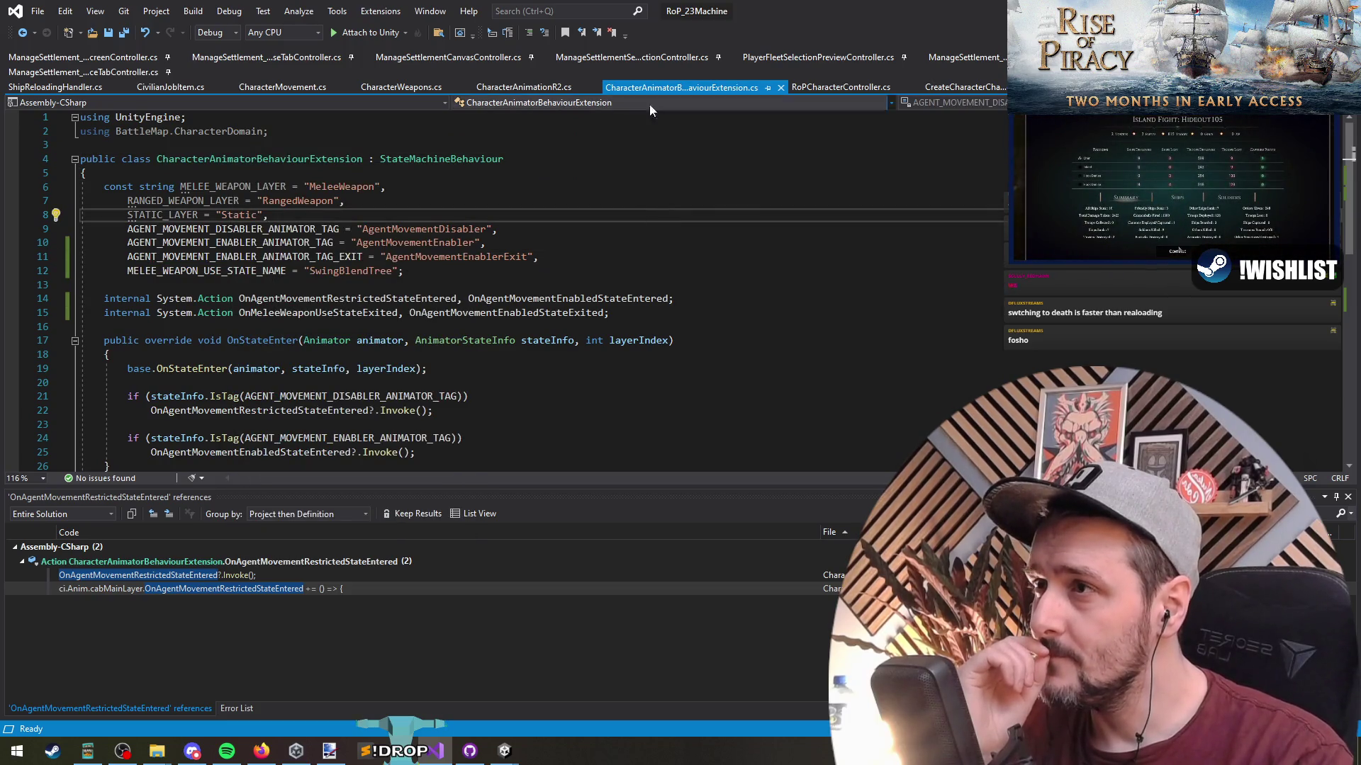
Find all references to OnAgentMovementEnabledStateExited and open its subscription in CharacterMovement.cs.
left_click(22, 33)
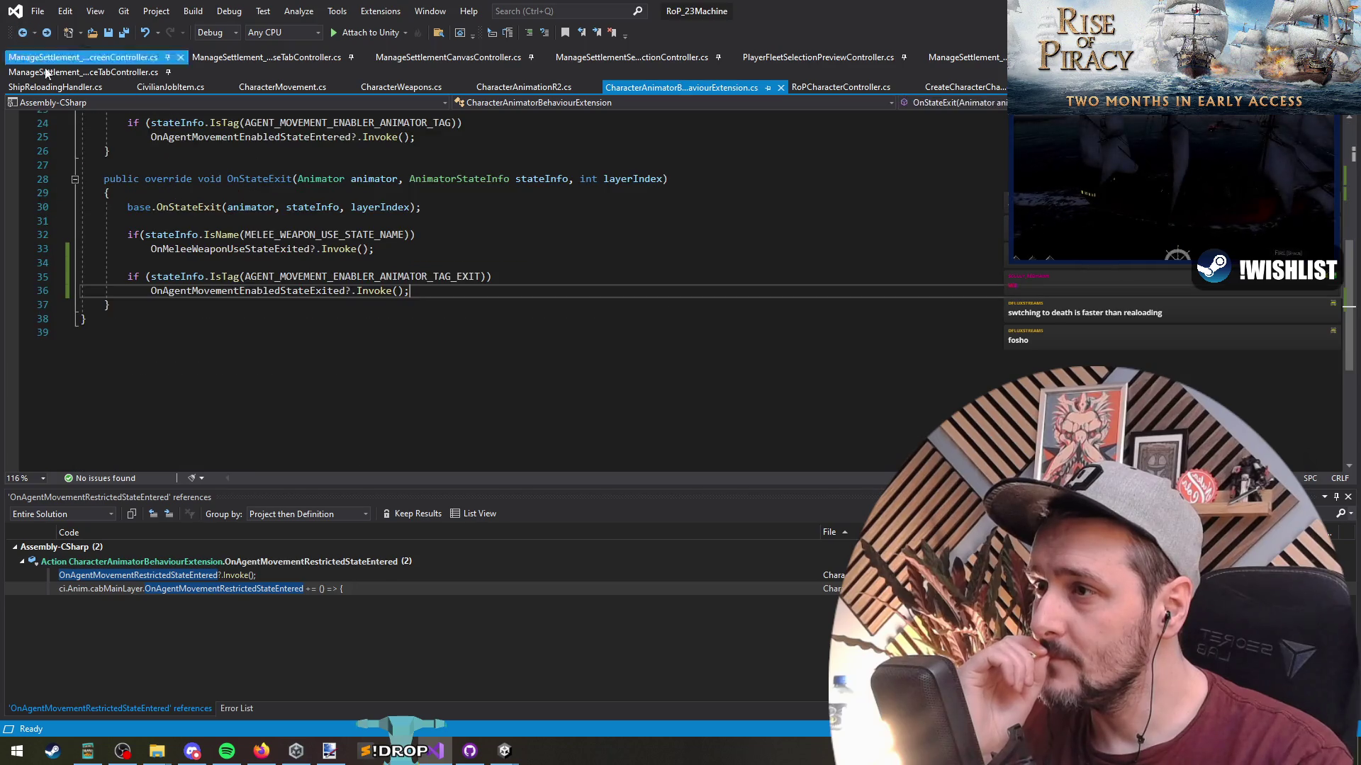
scroll(344, 301, "up", 3)
scroll(344, 301, "up", 3)
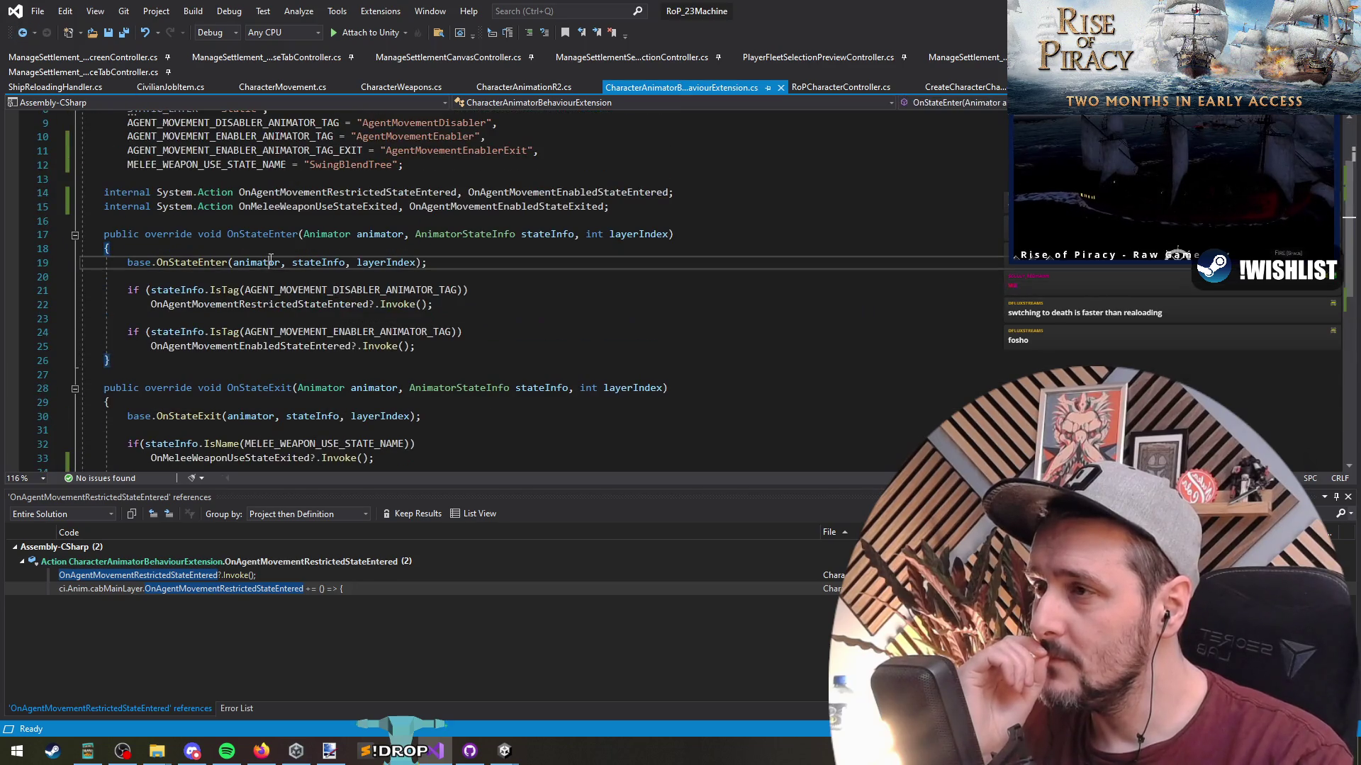
left_click(285, 225)
scroll(297, 230, "up", 2)
left_click(547, 298)
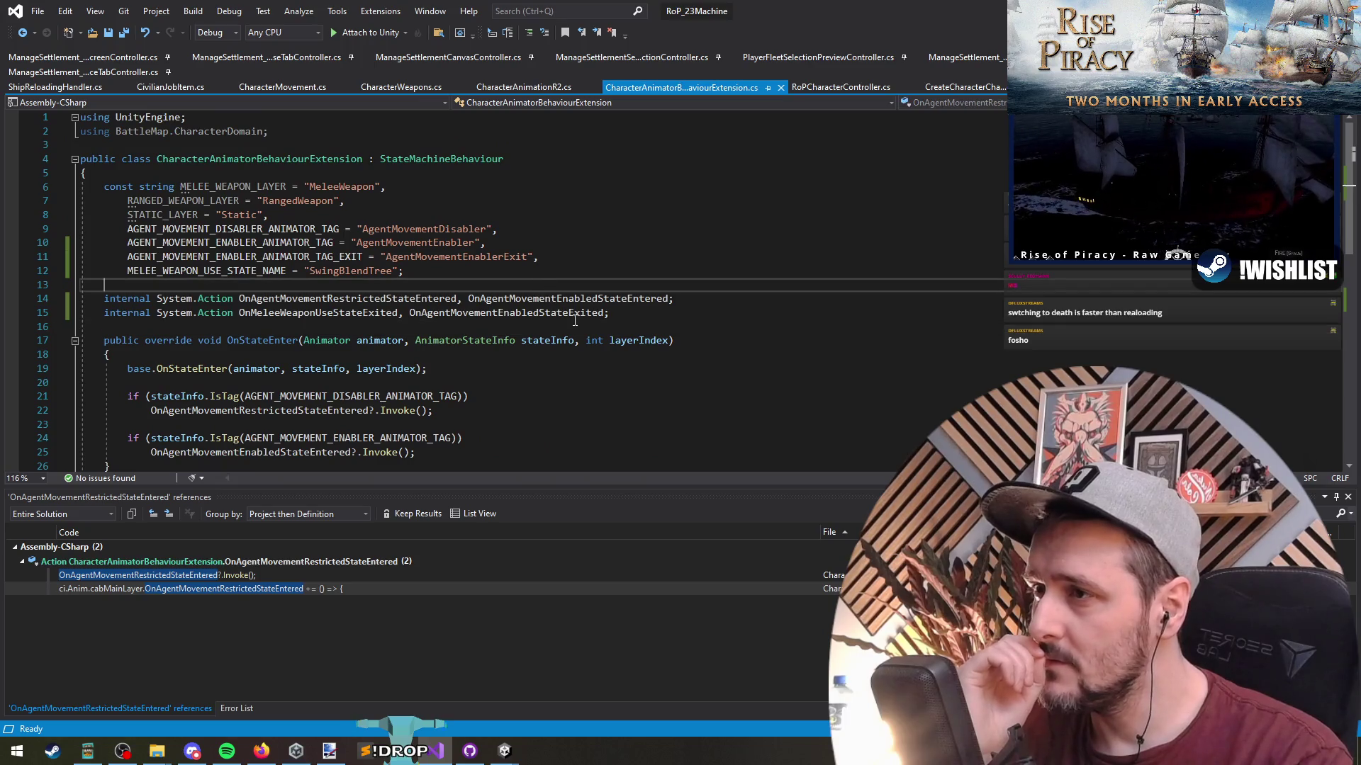
right_click(535, 315)
left_click(616, 440)
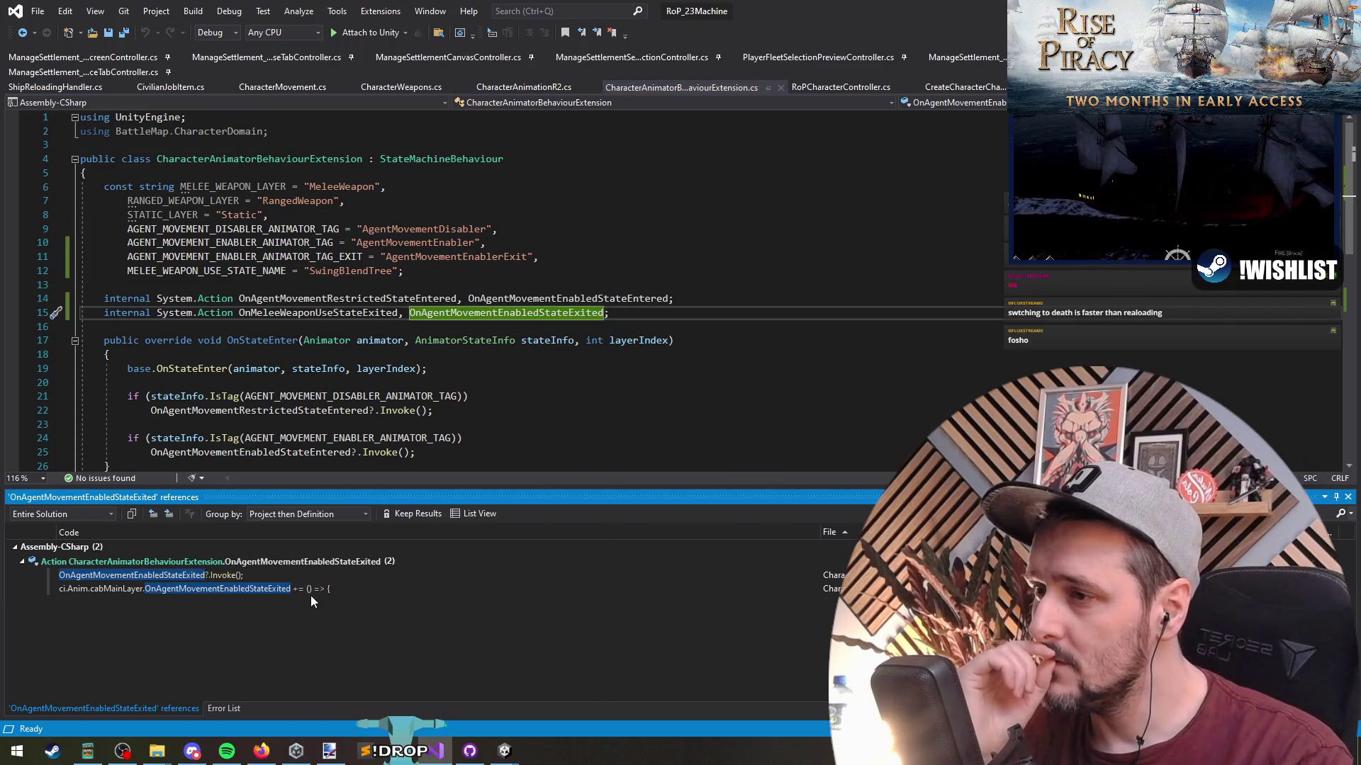
double_click(310, 589)
left_click(323, 388)
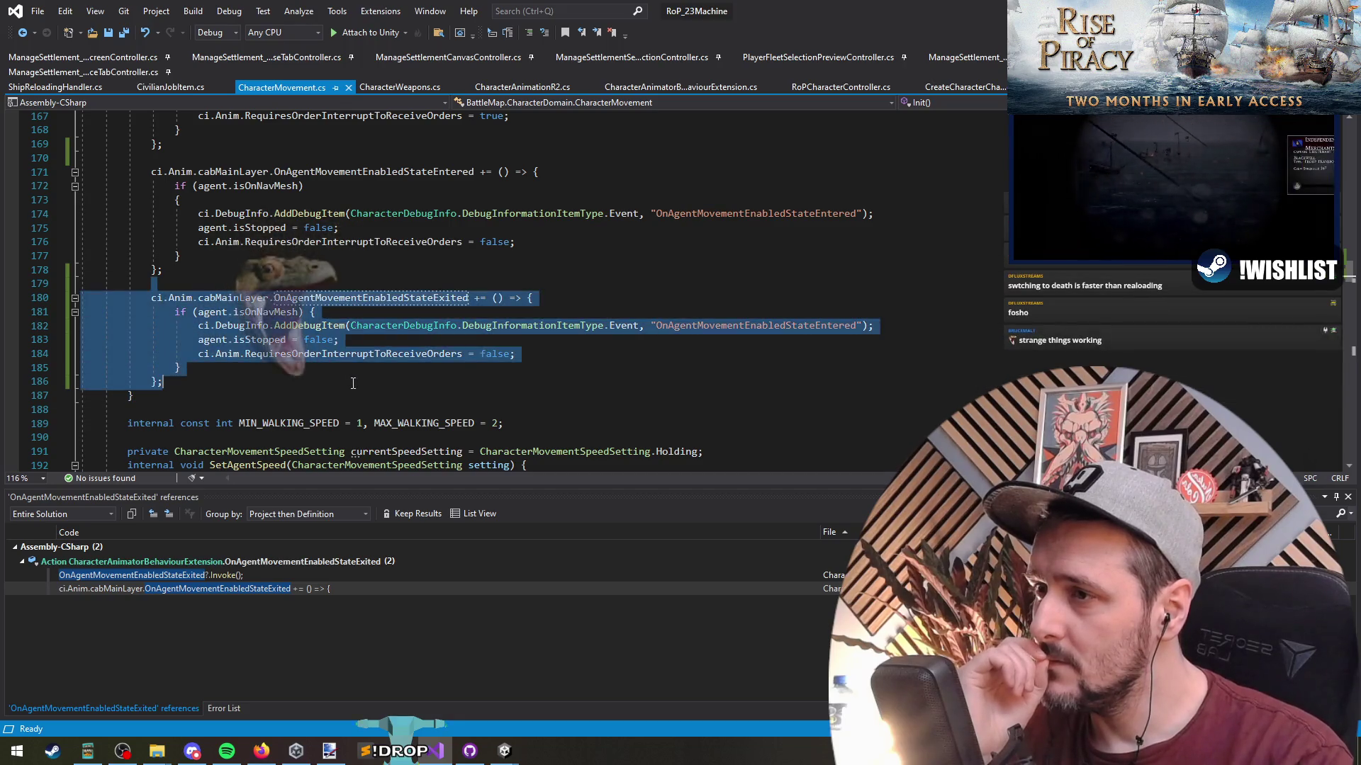
Extract the exit handler's if block into a local function named EnableMovement and save.
scroll(399, 363, "up", 2)
left_click(399, 365)
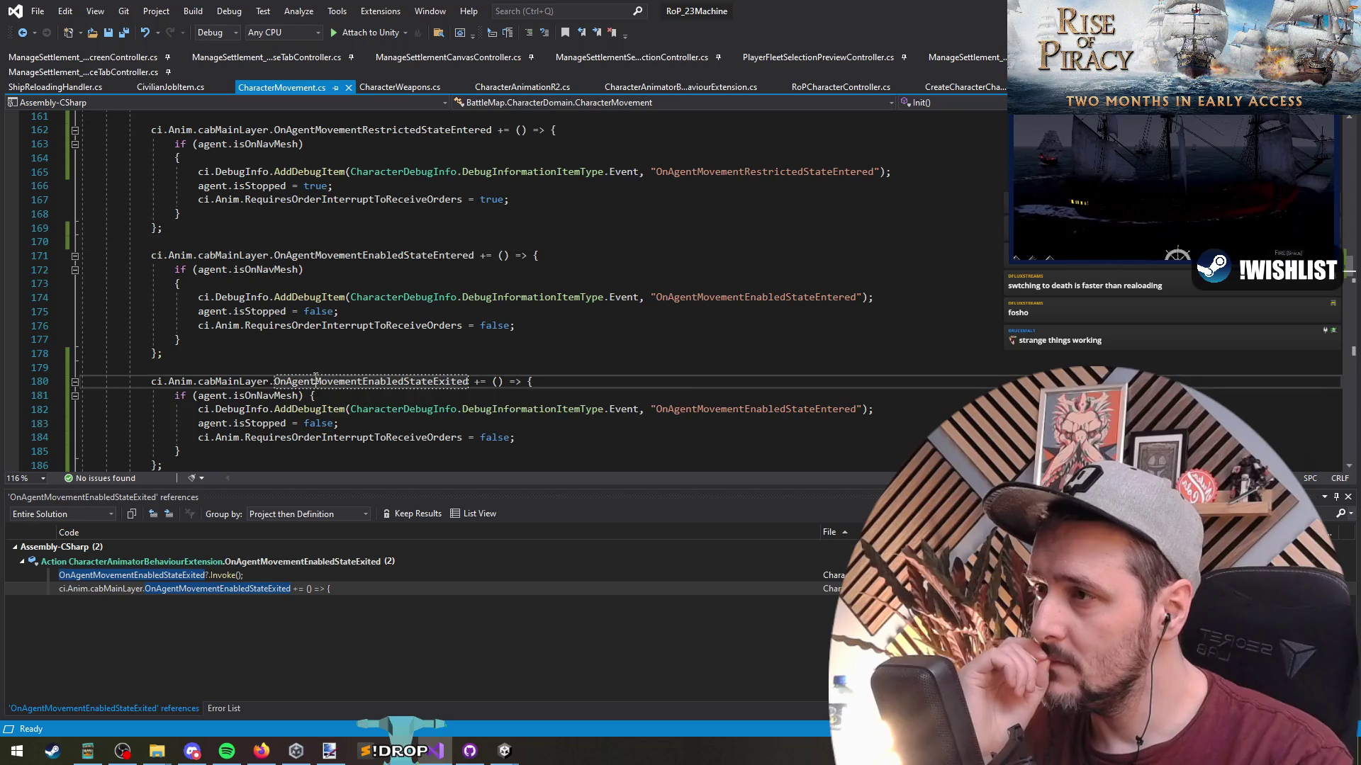
left_click(181, 451)
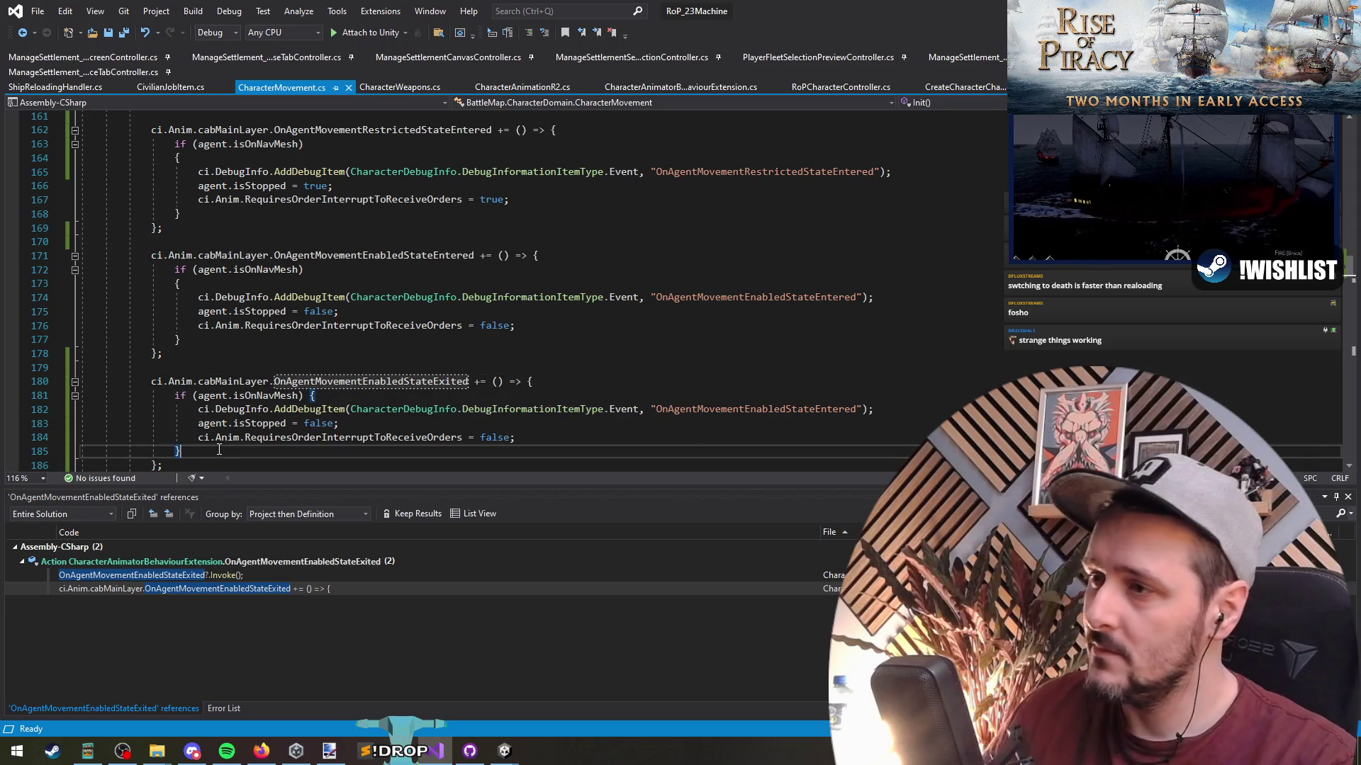
left_click(175, 396, "shift")
right_click(280, 386)
left_click(177, 397)
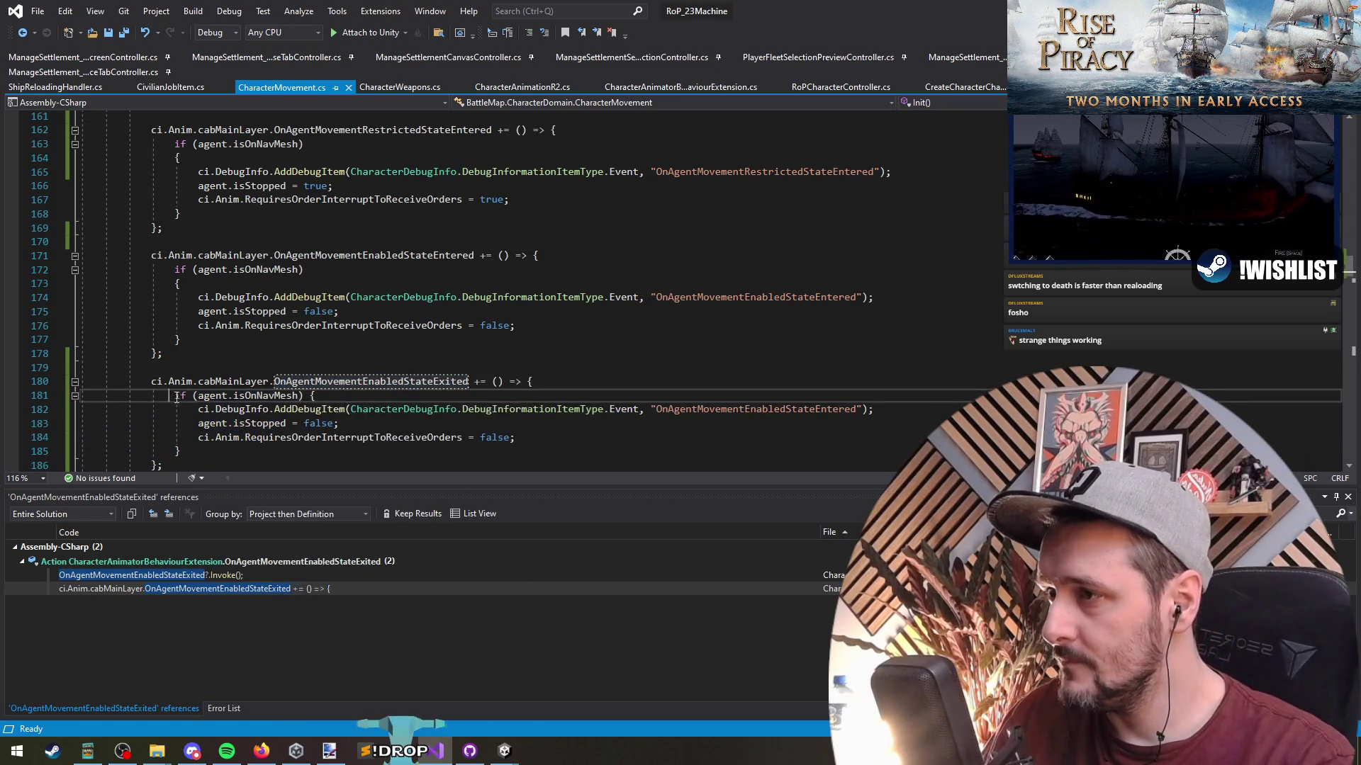
left_click(181, 451, "shift")
right_click(280, 372)
left_click(283, 356)
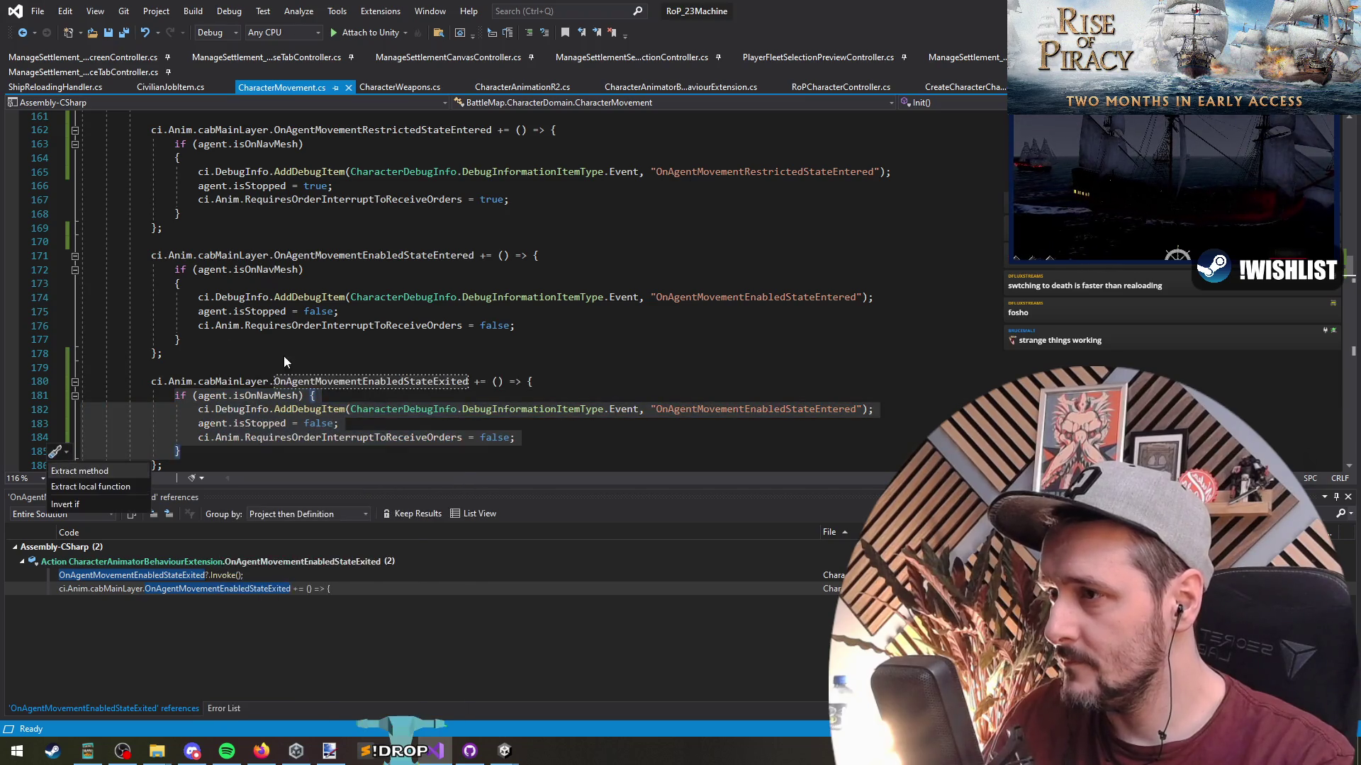
key("Down")
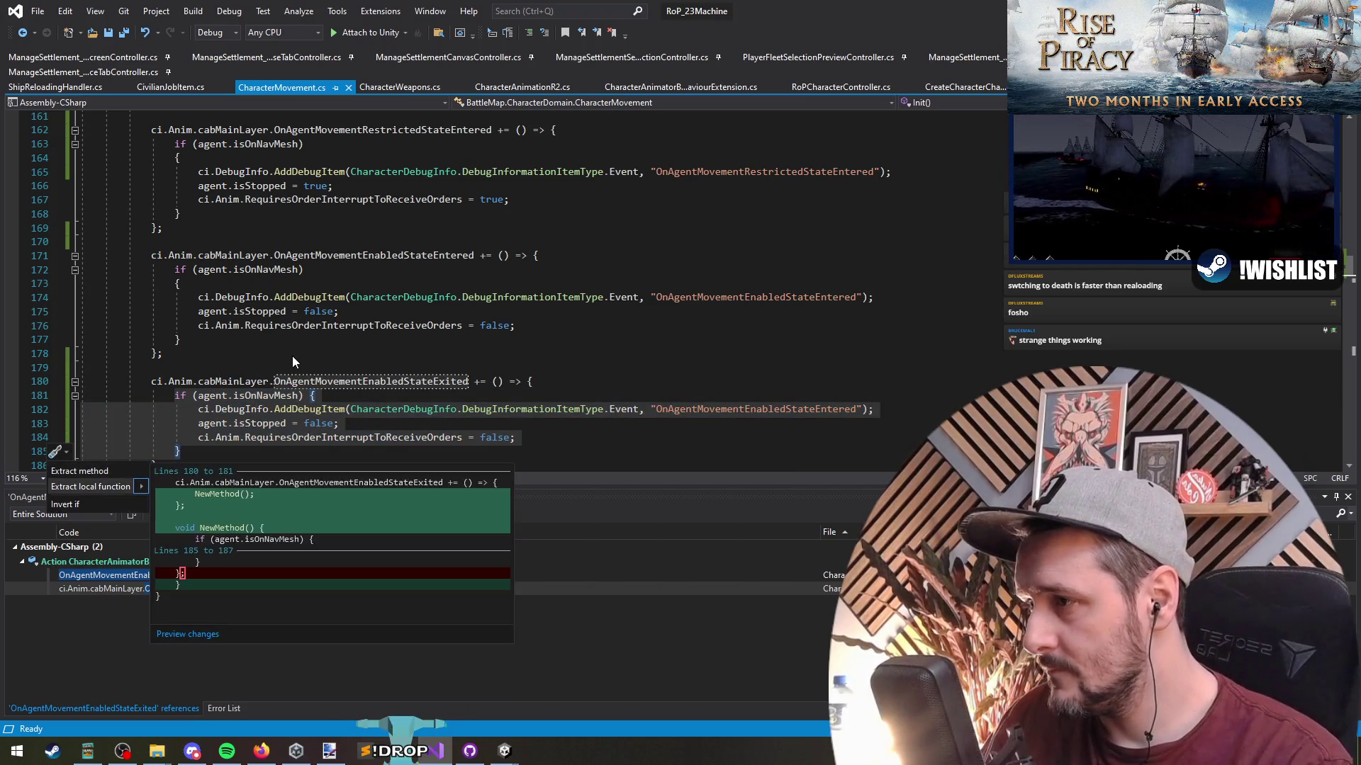
key("Return")
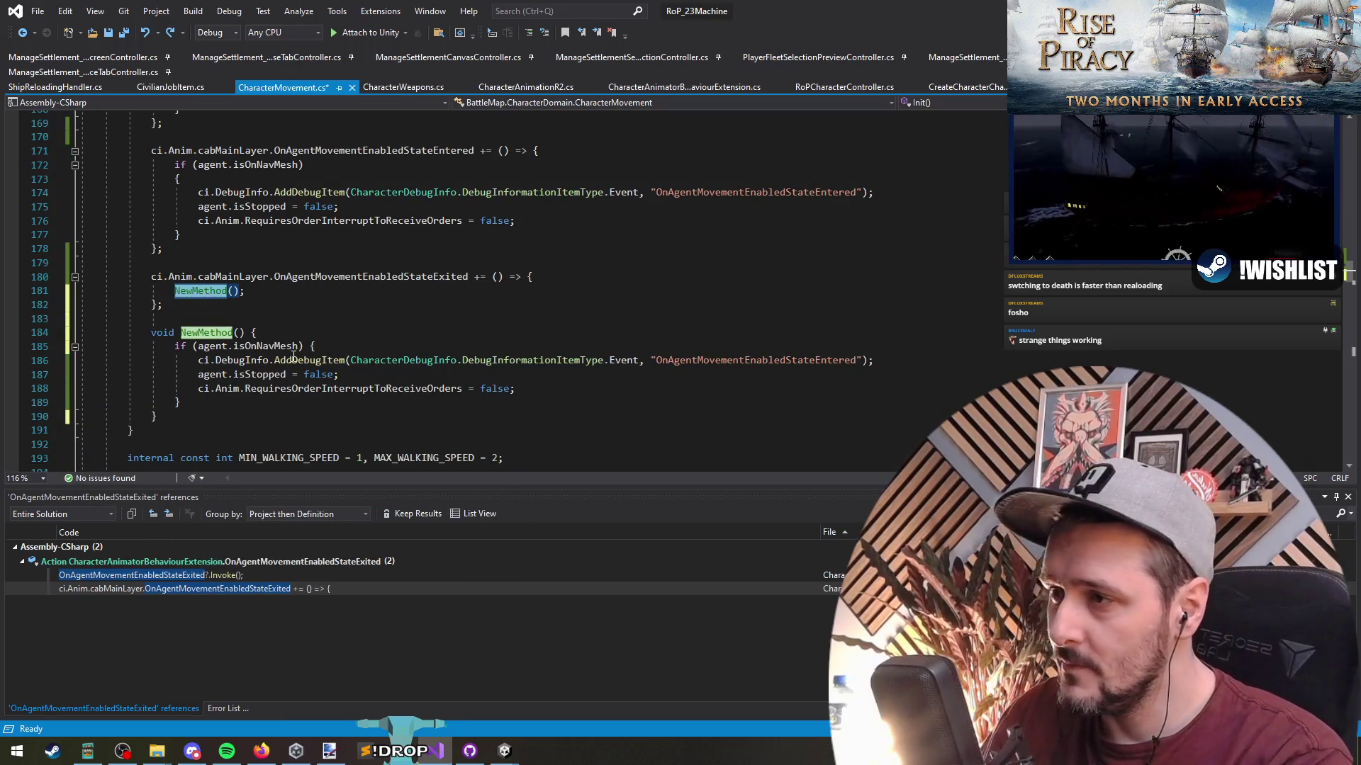
type("EnableMovement")
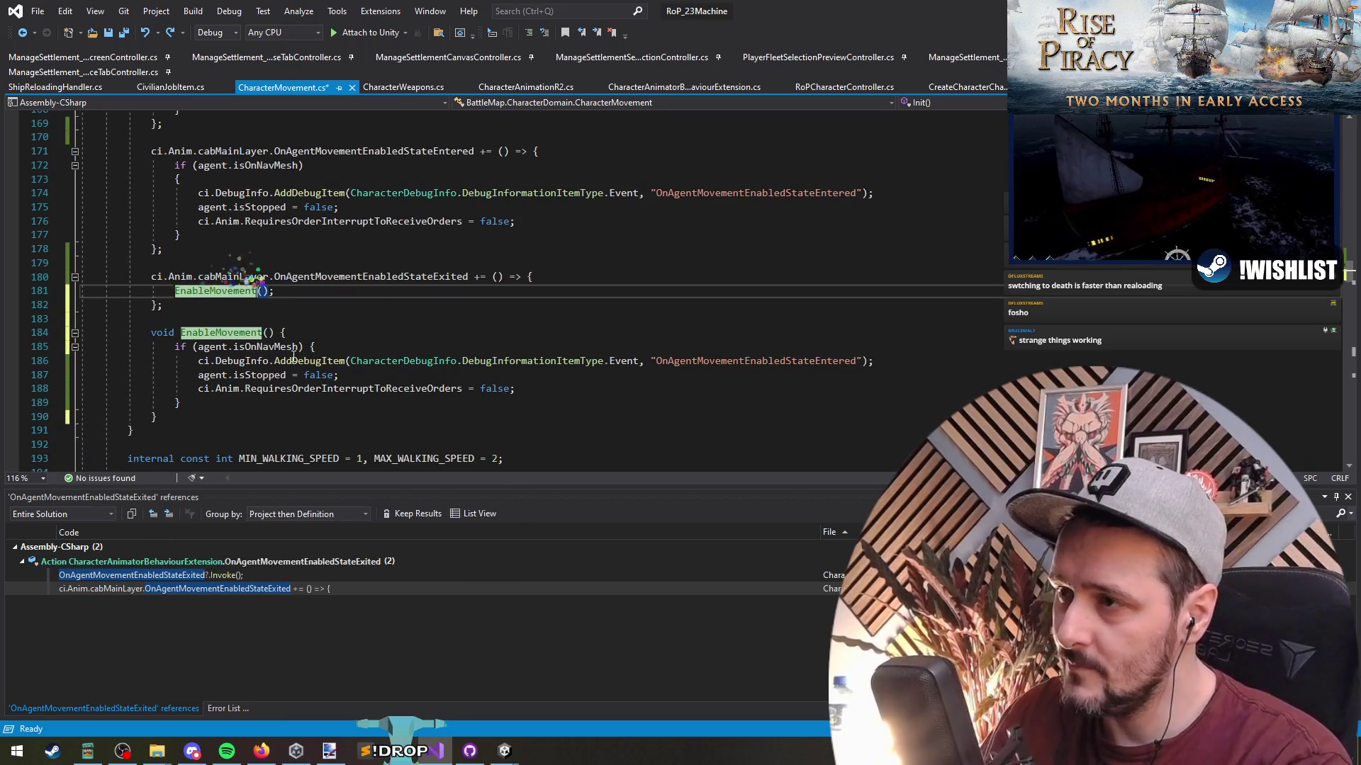
key("Return")
key("ctrl+s")
Replace the duplicate if block in the entered handler with the EnableMovement call.
left_click(238, 241)
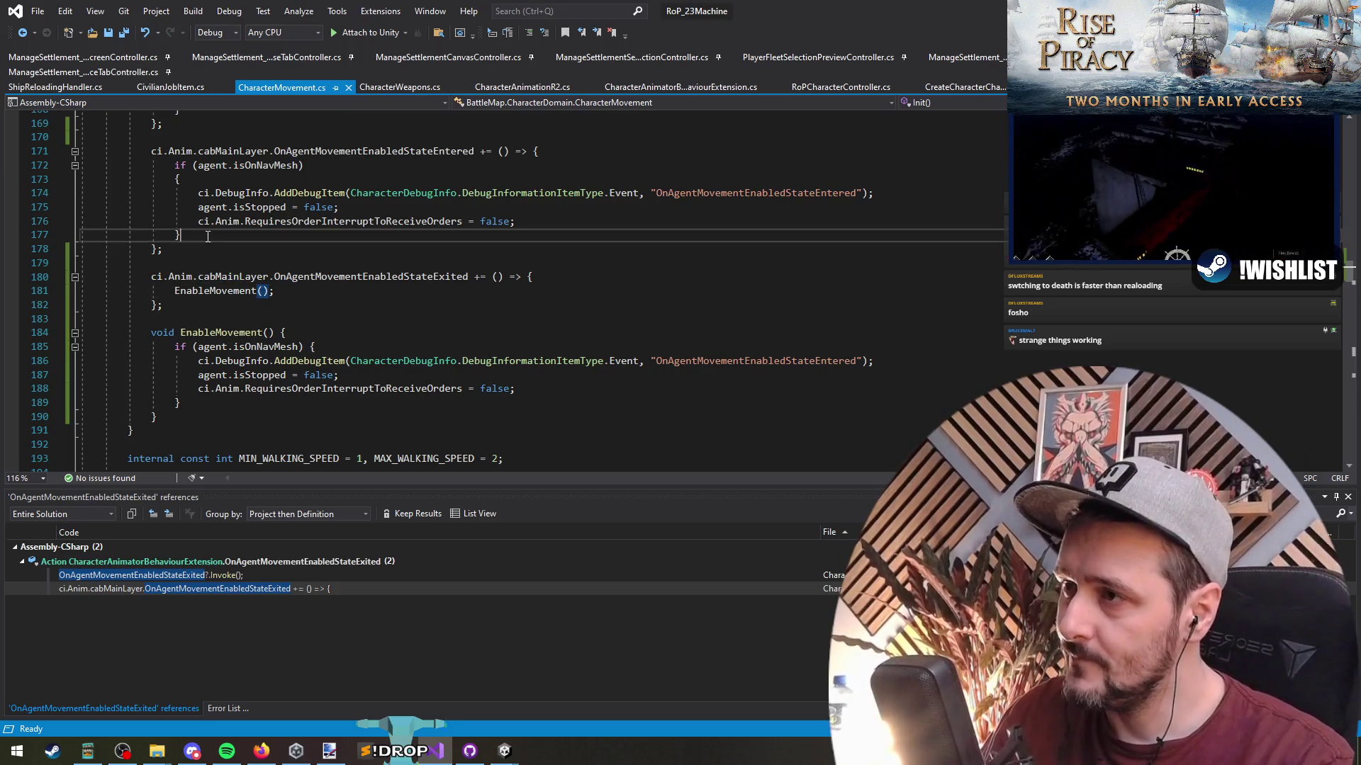
triple_click(212, 291)
left_click(175, 166)
left_click_drag(175, 167, 181, 234)
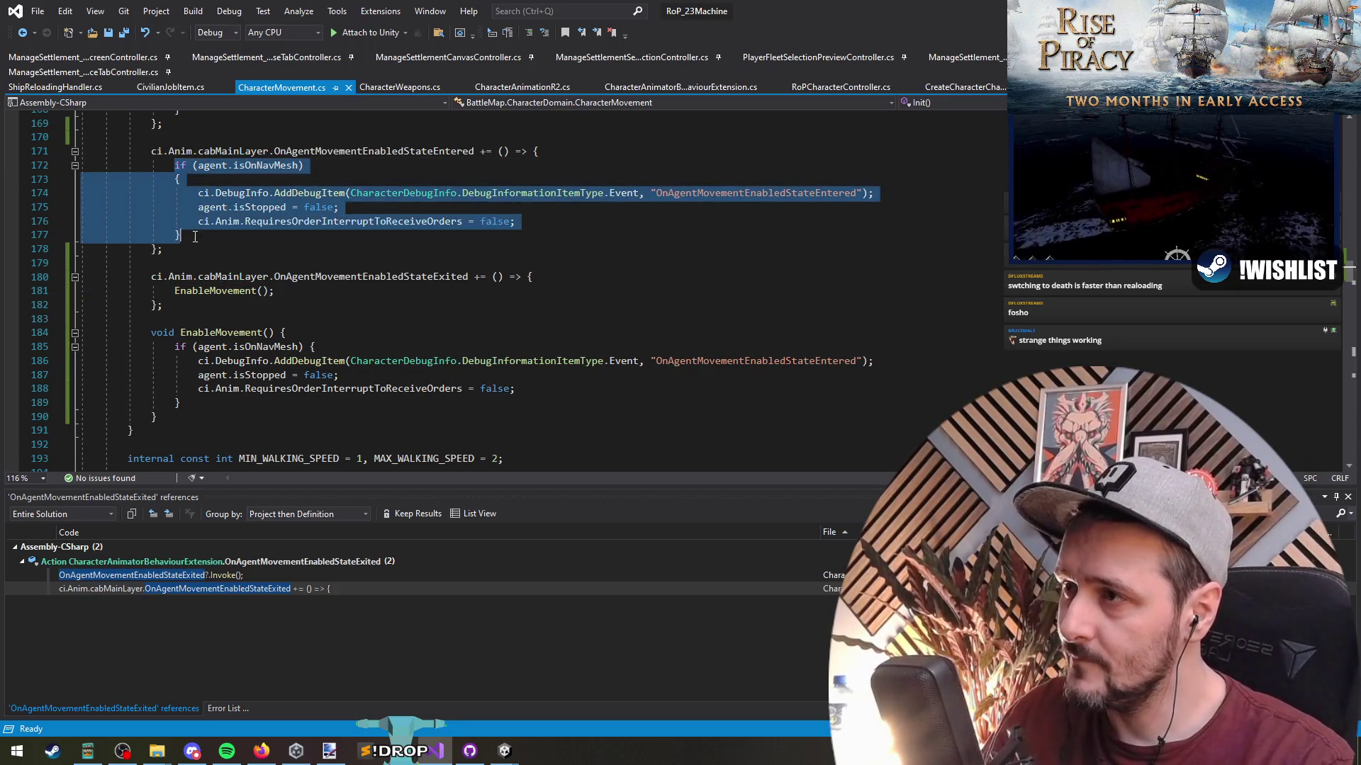
type("EnableMovement();")
left_click(253, 204)
left_click(224, 180)
key("BackSpace")
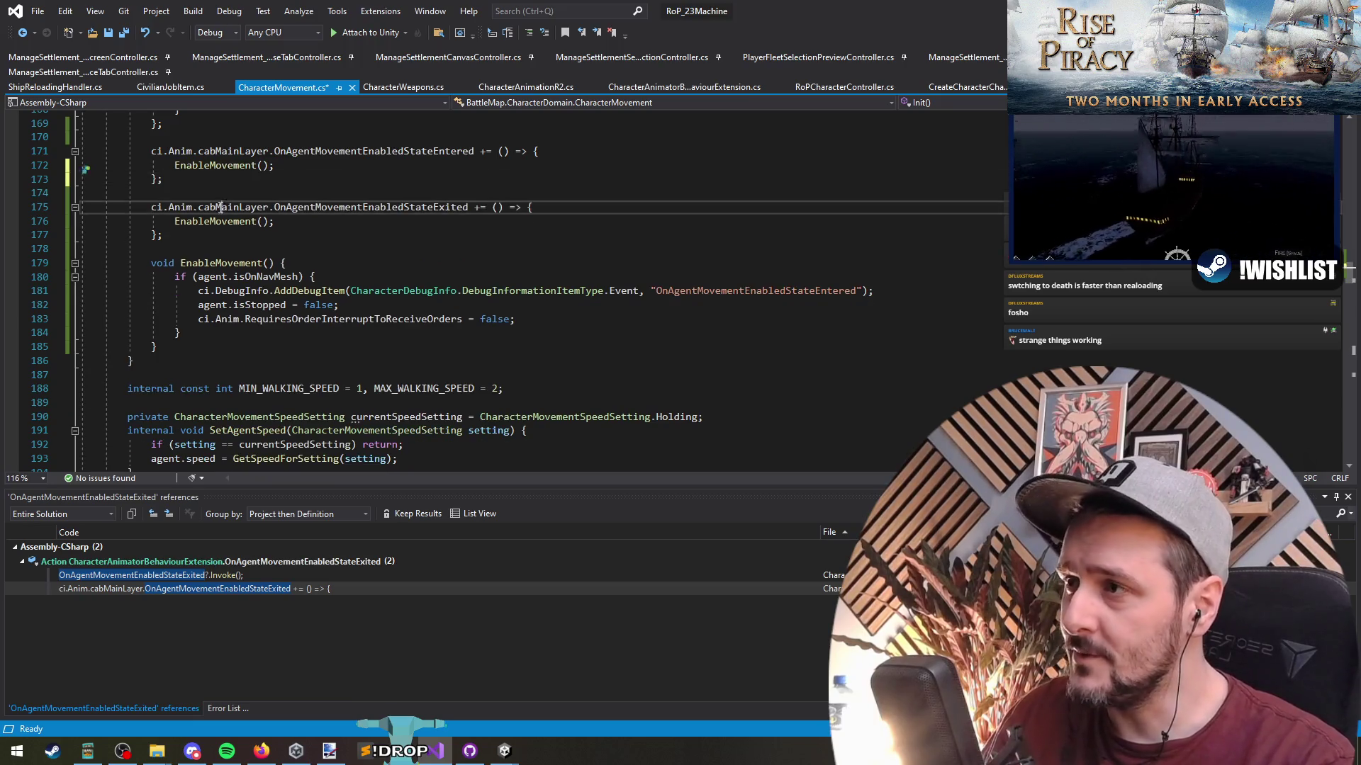
Collapse the exited handler onto one line and remove the blank line between both handlers.
scroll(455, 317, "up", 4)
left_click(455, 318)
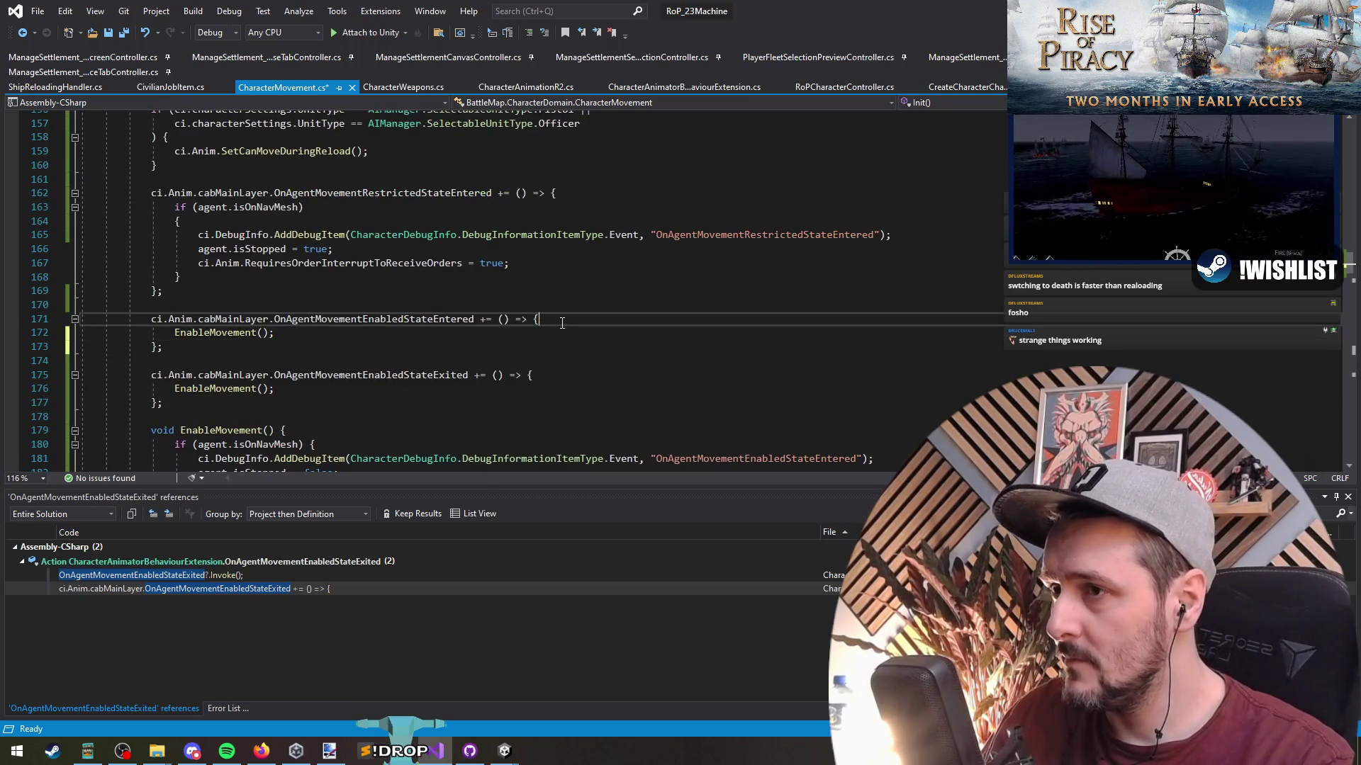
scroll(577, 368, "down", 1)
key("Delete")
key("Delete")
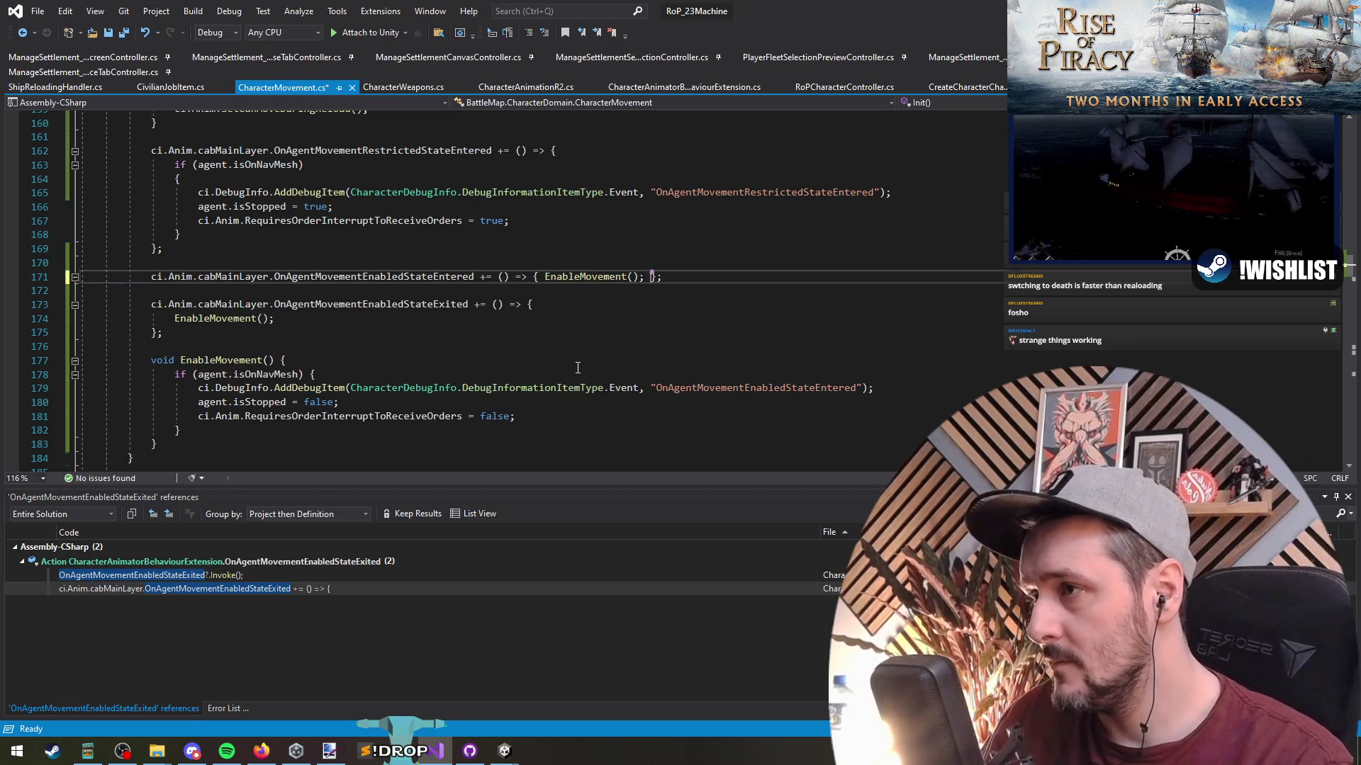
key("End")
key("Down")
key("Down")
key("Delete")
key("End")
key("Delete")
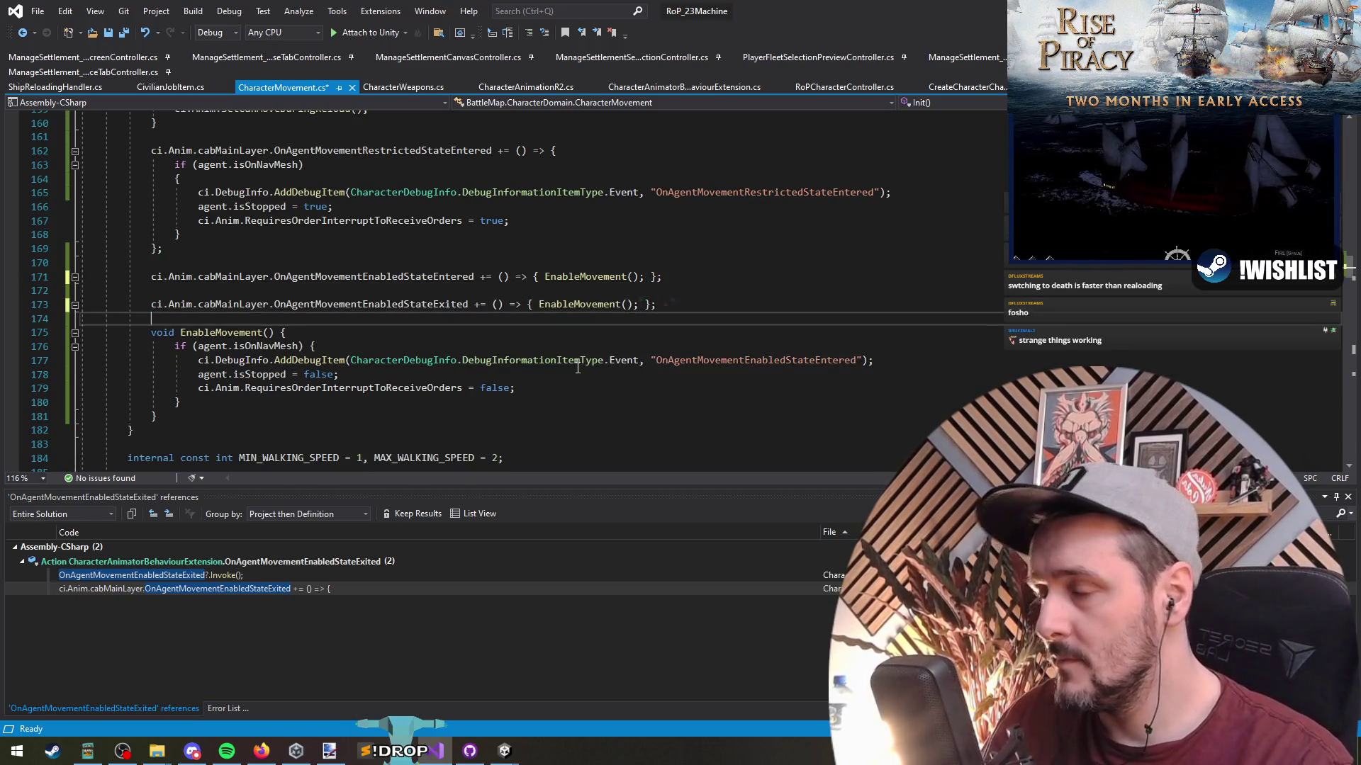
key("Down")
scroll(266, 300, "up", 1)
key("Up")
key("Up")
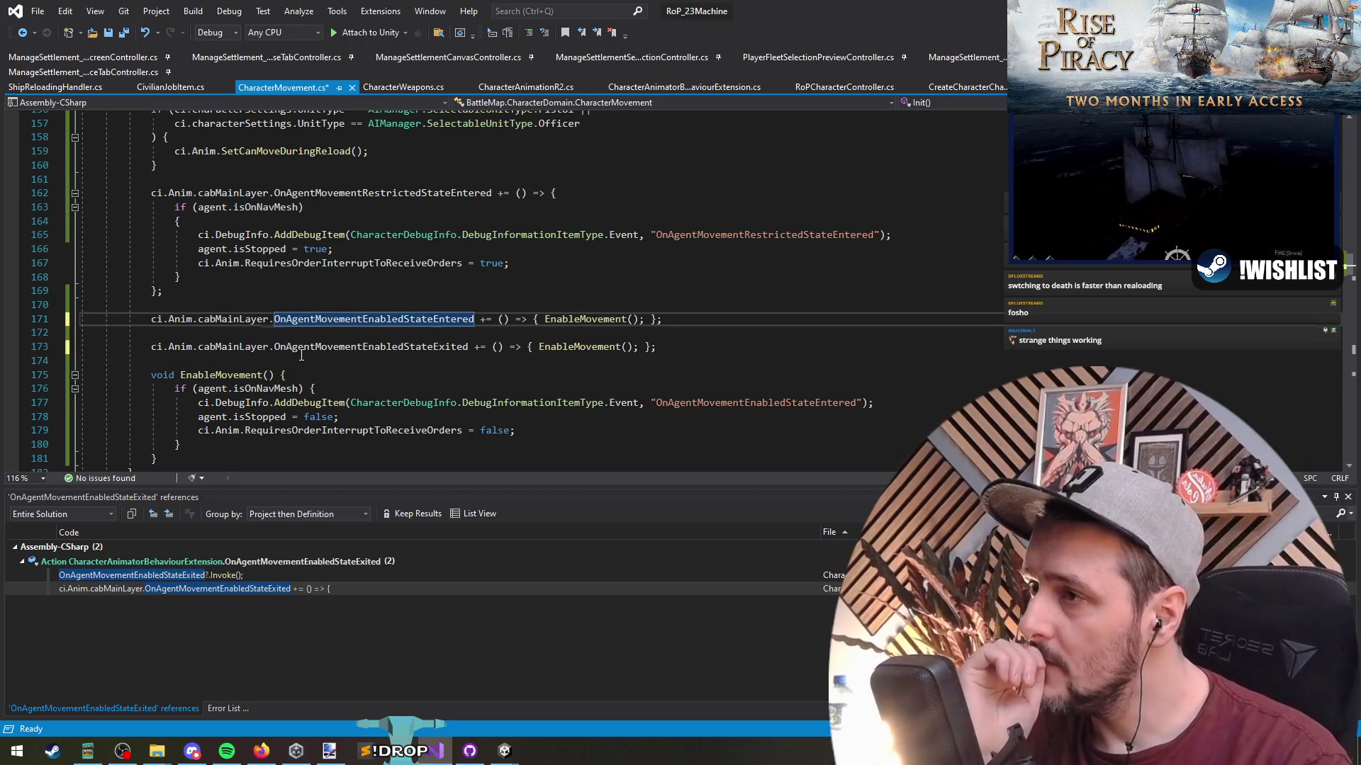
key("Delete")
key("Down")
key("Down")
scroll(301, 354, "up", 2)
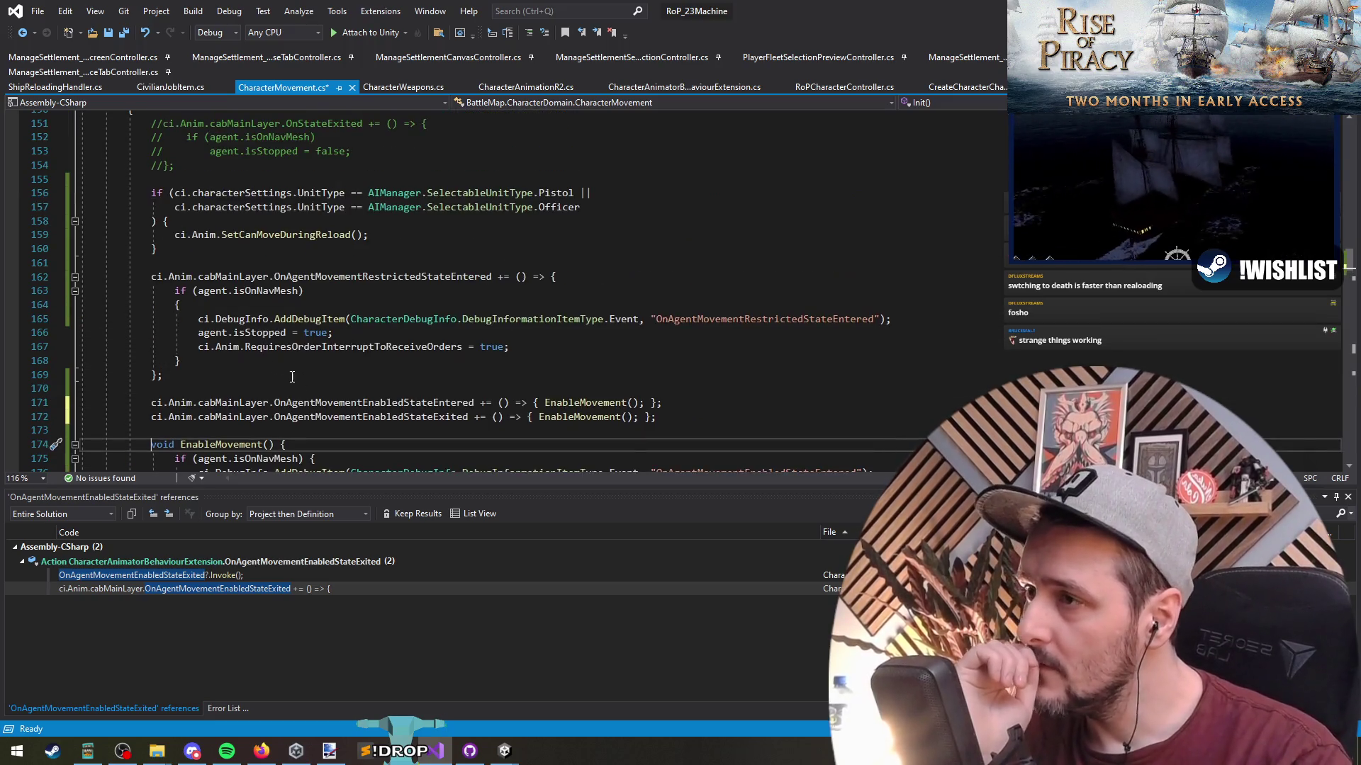
Review the isOnNavMesh if block in the Init() code.
left_click(425, 262)
left_click(440, 363)
scroll(441, 363, "down", 1)
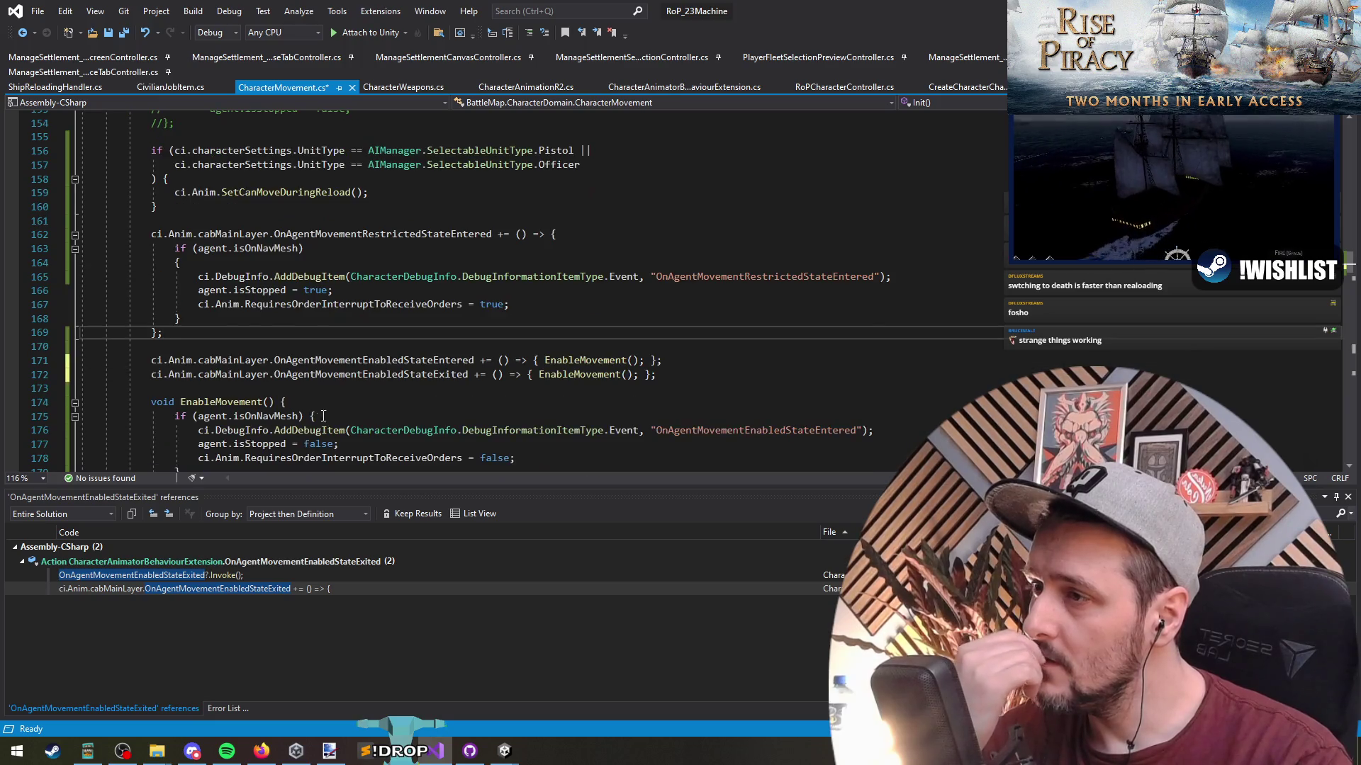
scroll(206, 399, "up", 2)
left_click(180, 330, "shift")
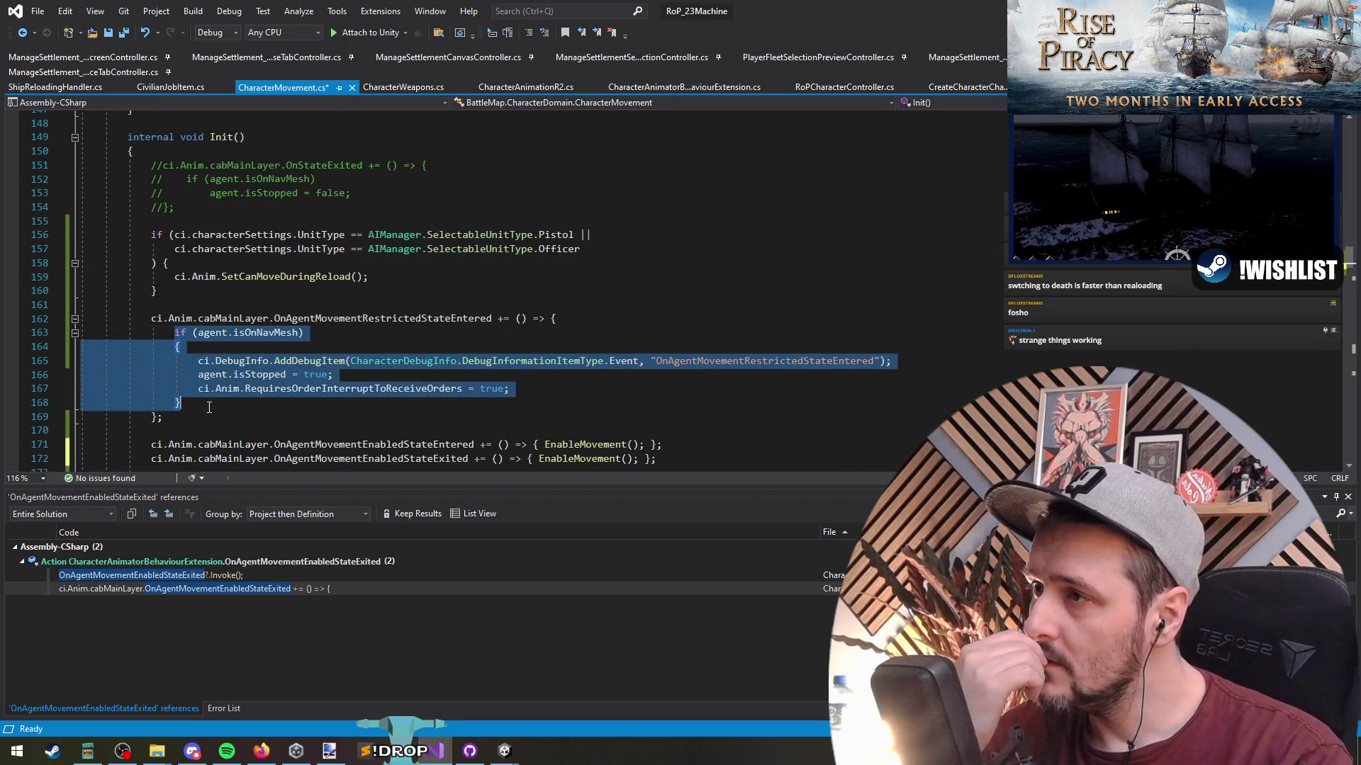
scroll(236, 389, "up", 3)
scroll(256, 334, "down", 4)
mouse_move(151, 192)
left_mouse_down()
mouse_move(369, 236)
mouse_move(163, 252)
left_mouse_up()
left_click(212, 250)
left_click(211, 266)
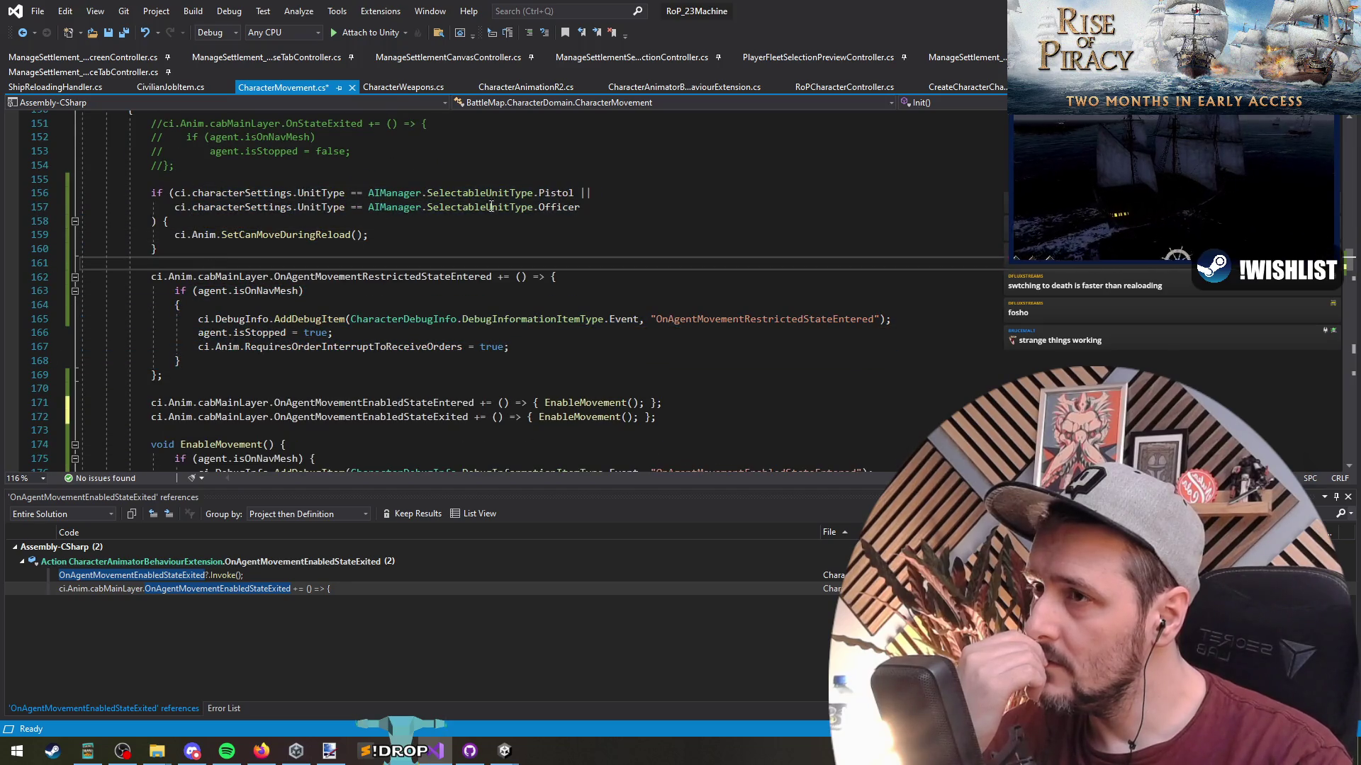
Check the Officer condition line and the Pistol unit type value, then save the script.
left_click(640, 195)
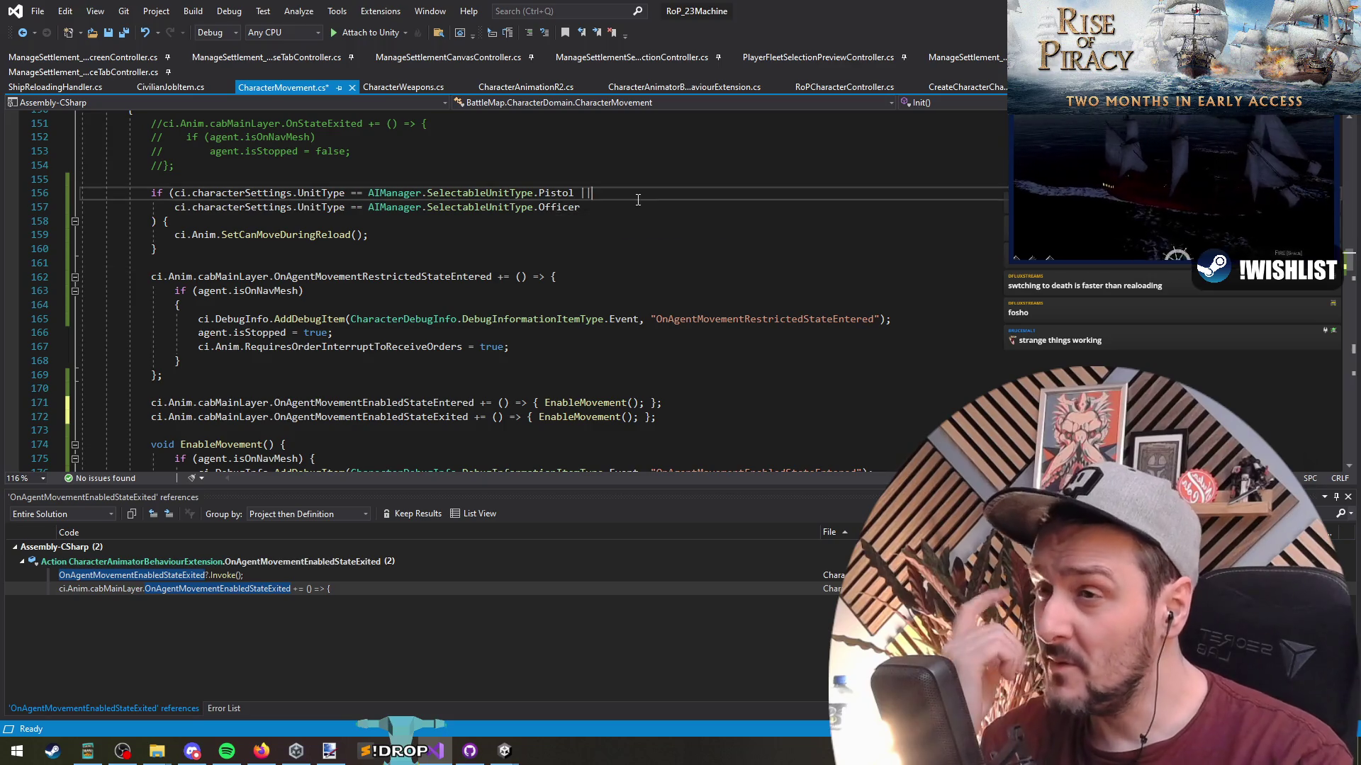
left_click(639, 205)
mouse_move(579, 207)
left_mouse_down()
mouse_move(148, 212)
mouse_move(186, 219)
left_mouse_up()
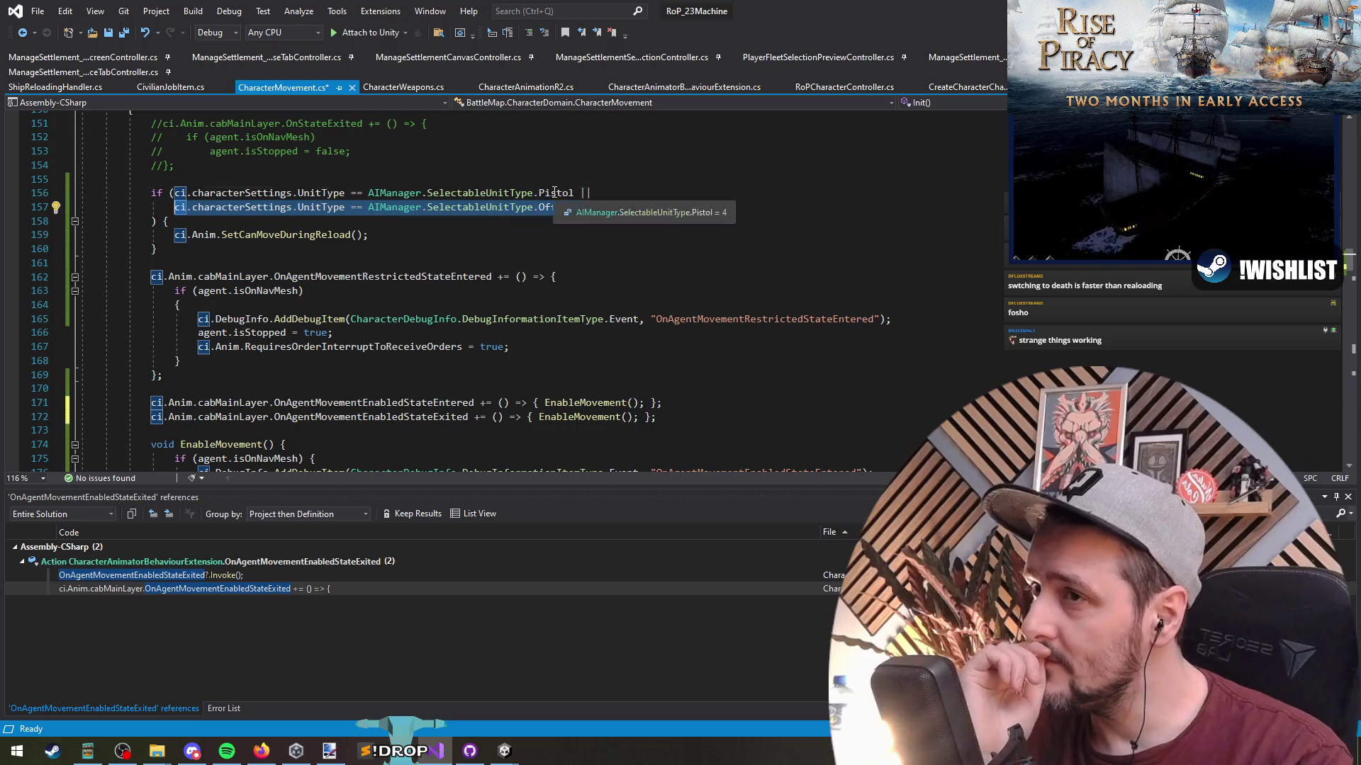
left_click(553, 192)
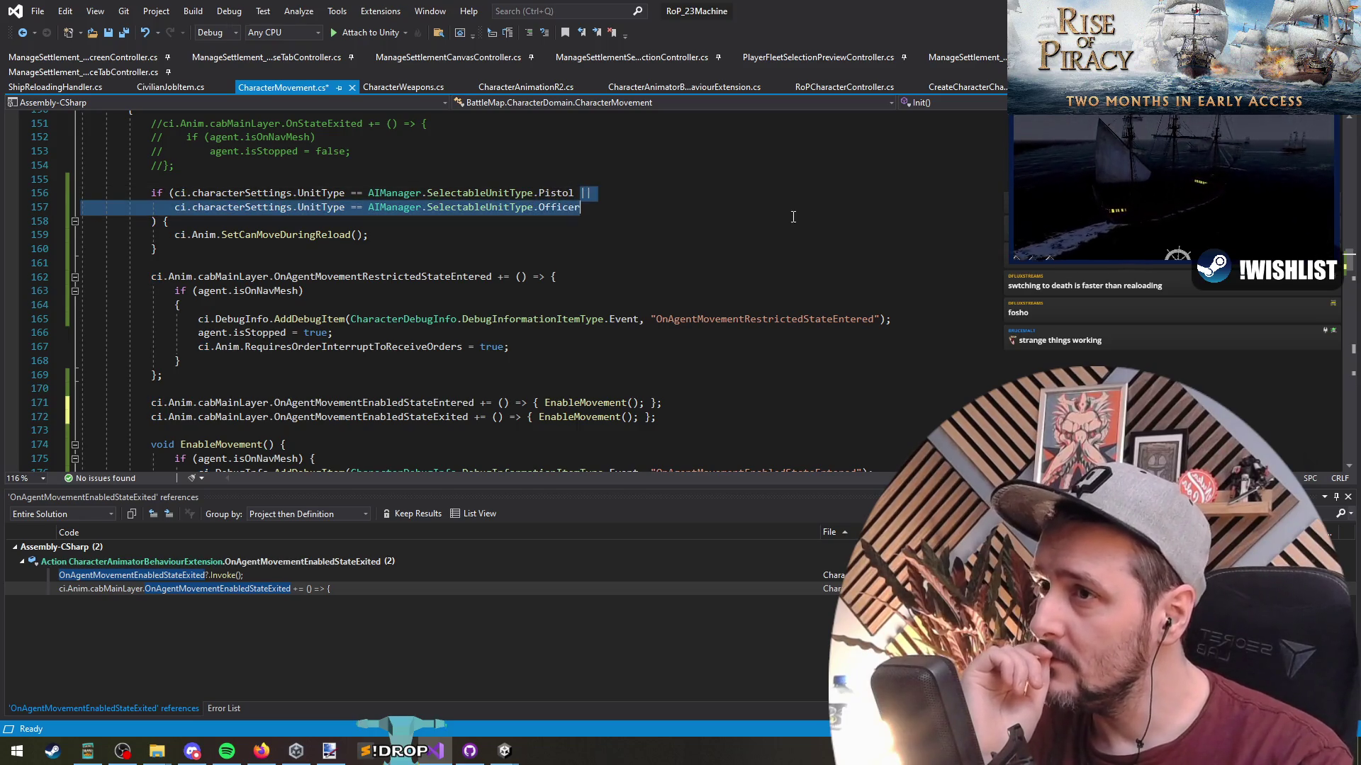
left_click(640, 211)
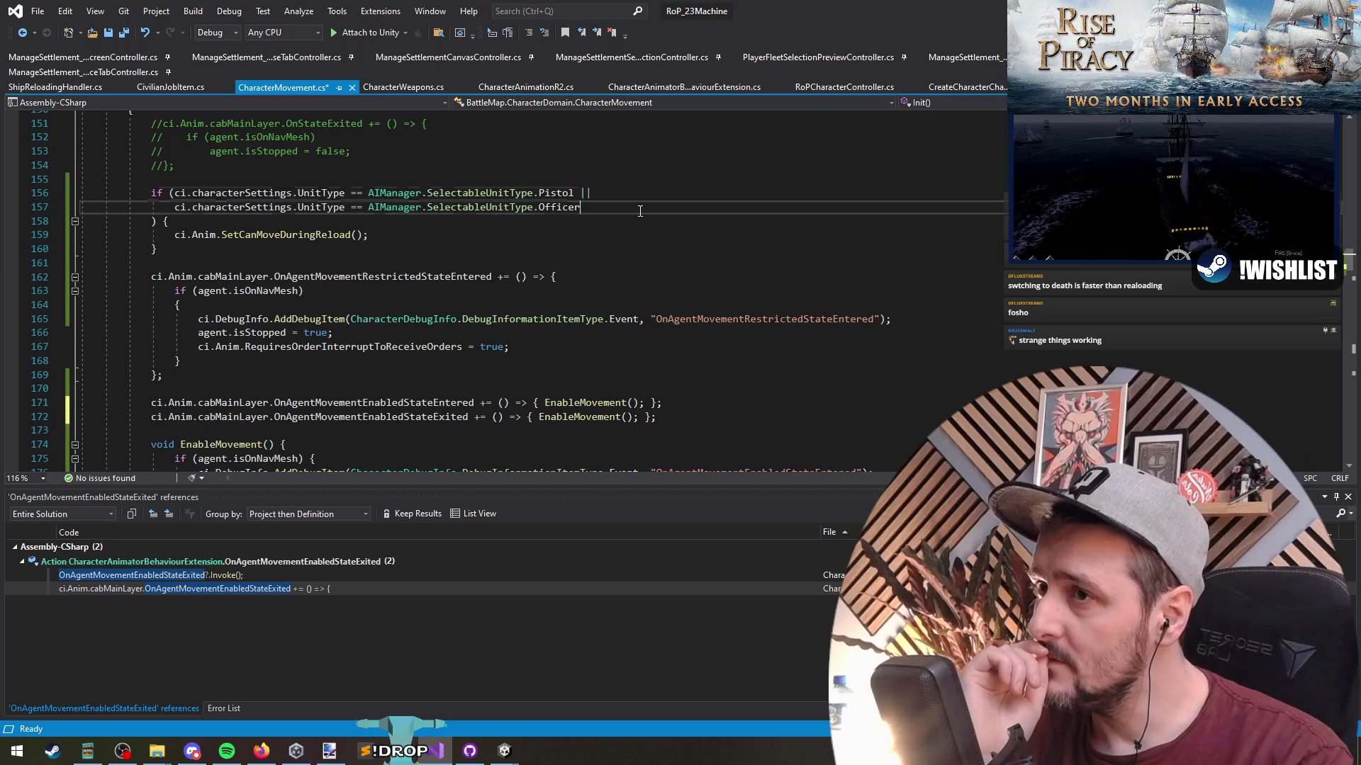
key("ctrl+s")
Switch to Unity, let the scripts recompile, then select the Game view tab.
key("alt+Tab")
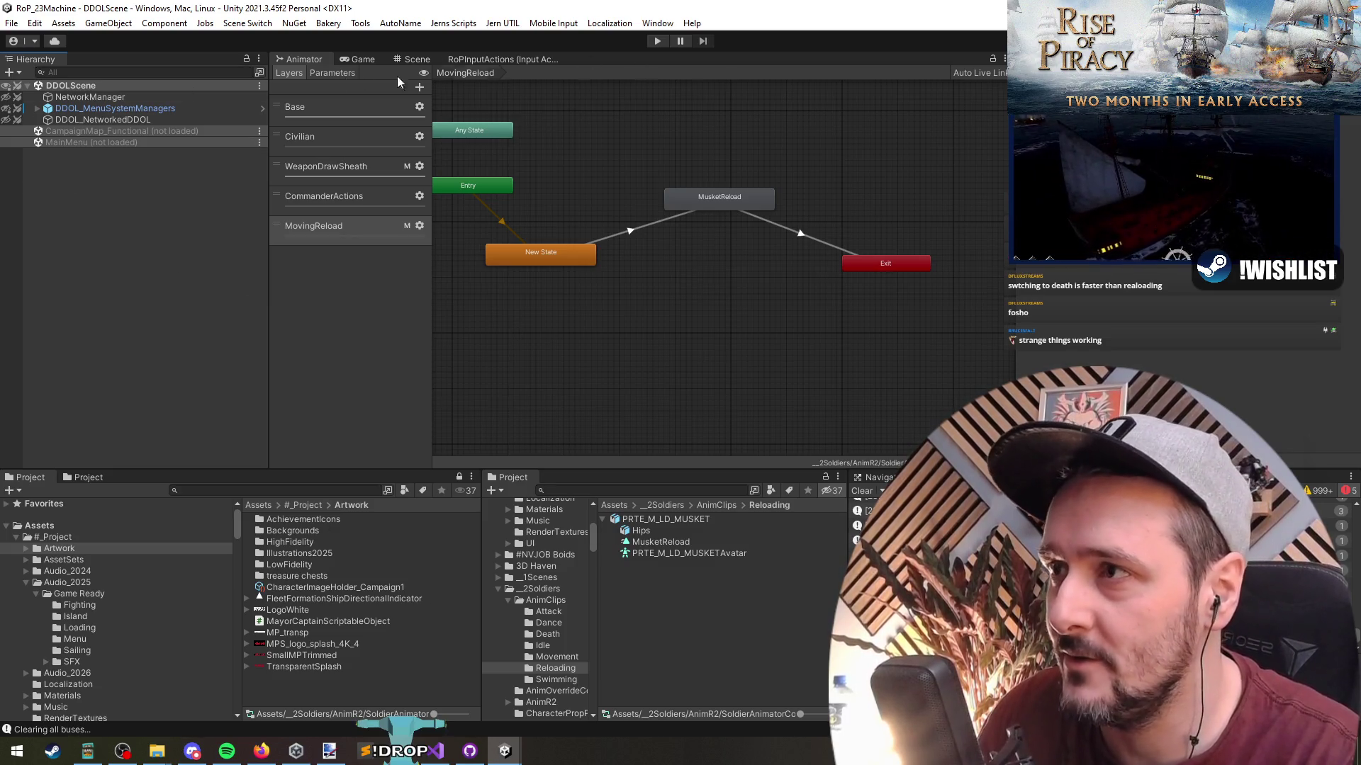
left_click(363, 62)
Look over the input actions and MovingReload Animator tabs, then start Play mode.
left_click(510, 59)
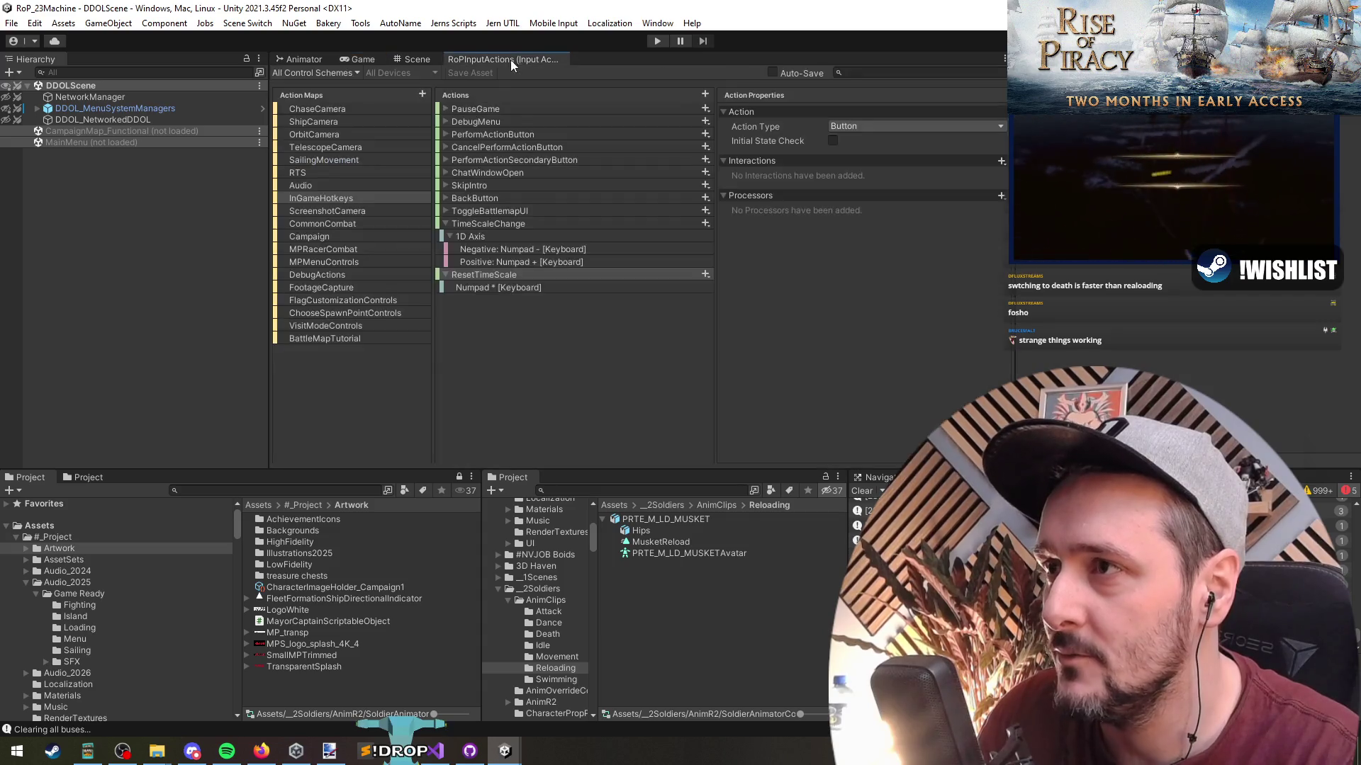
left_click(307, 59)
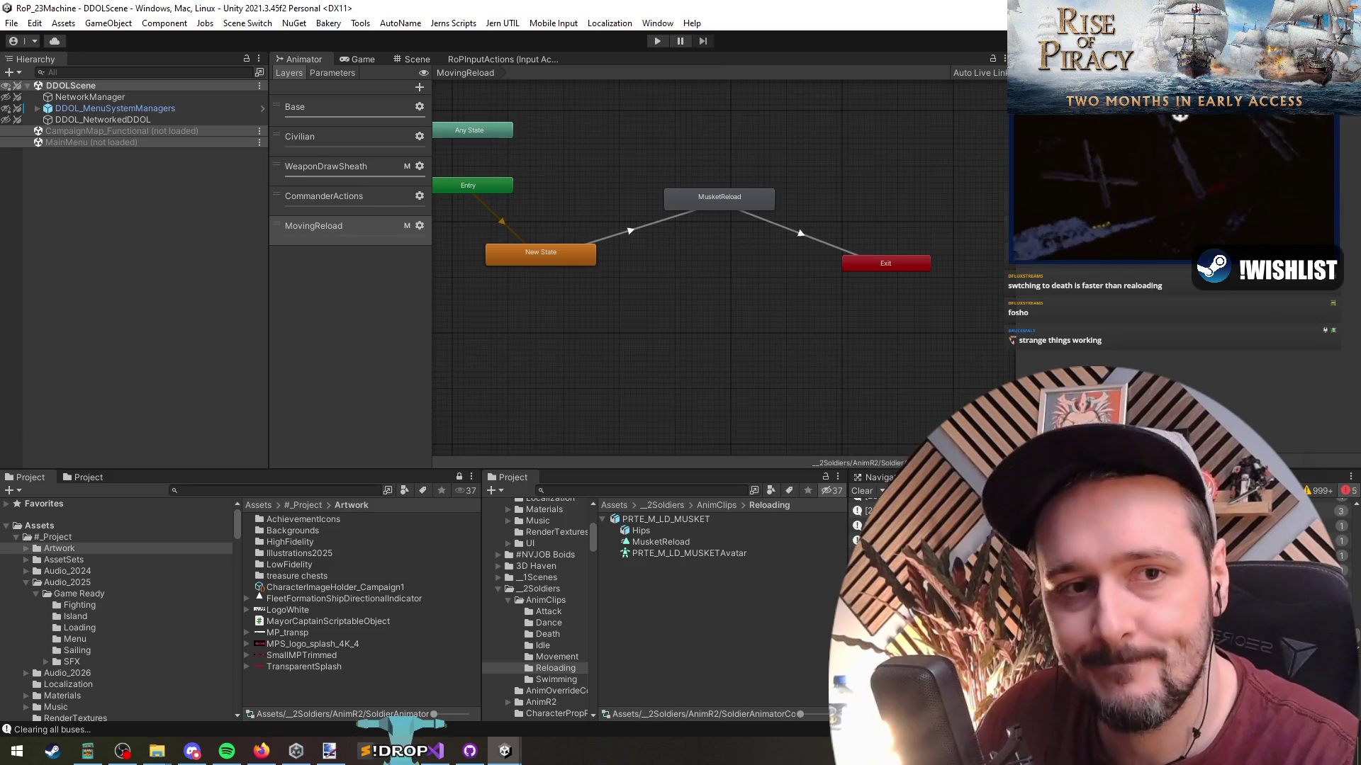
left_click(202, 287)
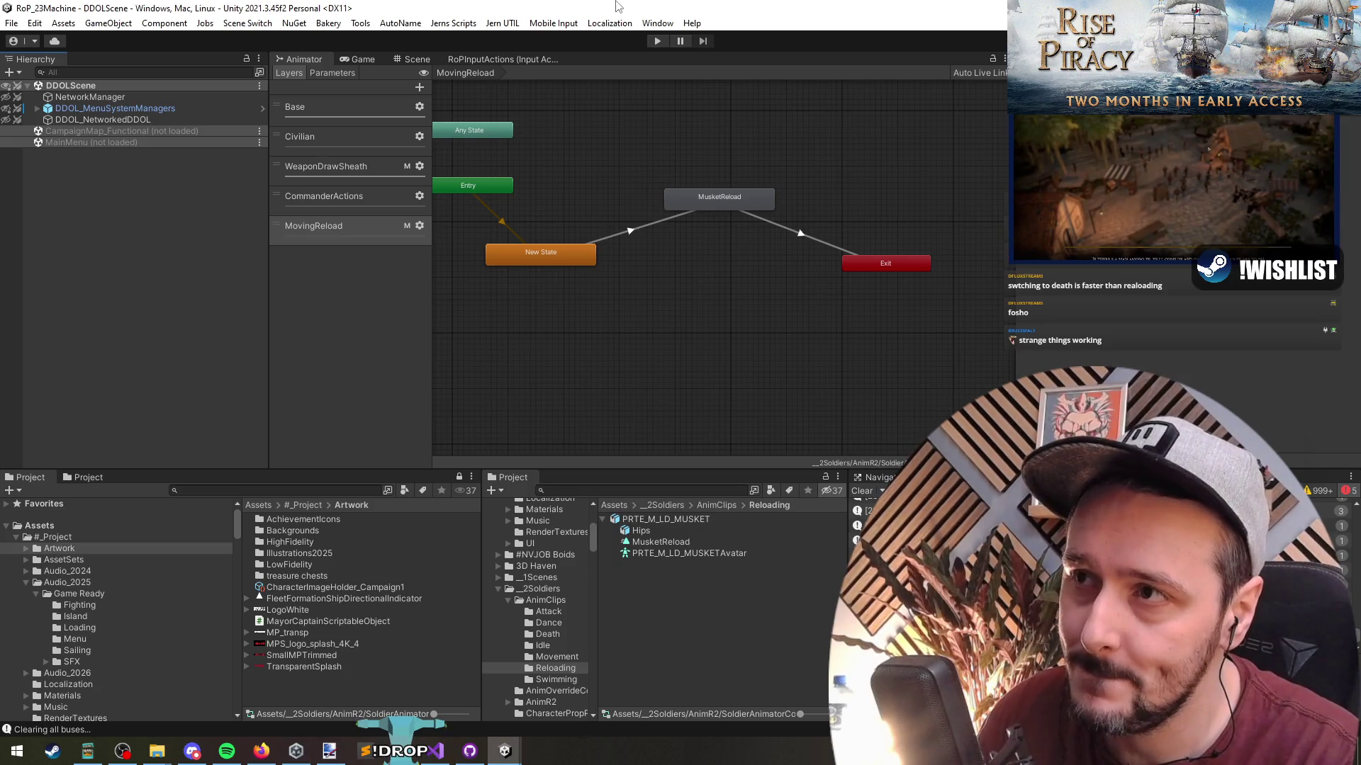
left_click(657, 40)
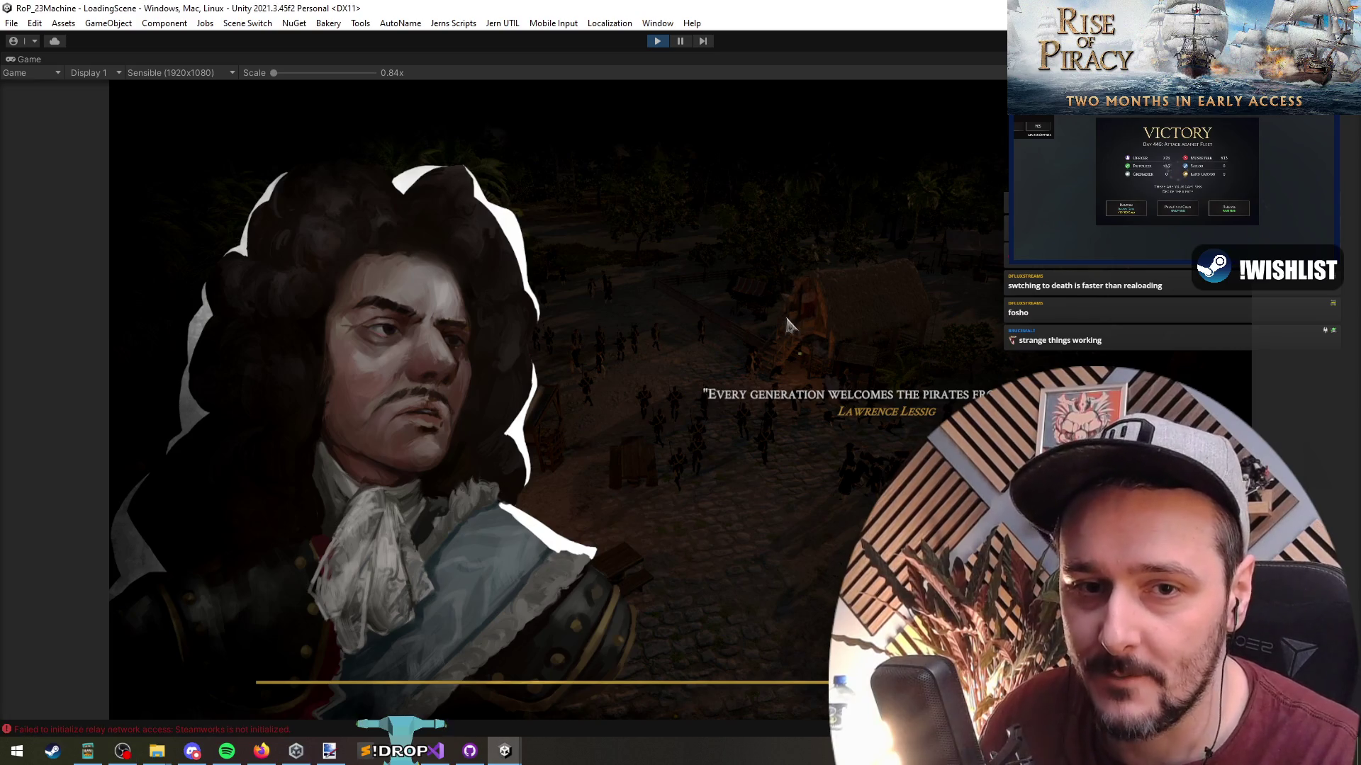
While the game loads, go back to Visual Studio and select the SetCanMoveDuringReload call.
left_click(414, 757)
left_click(432, 753)
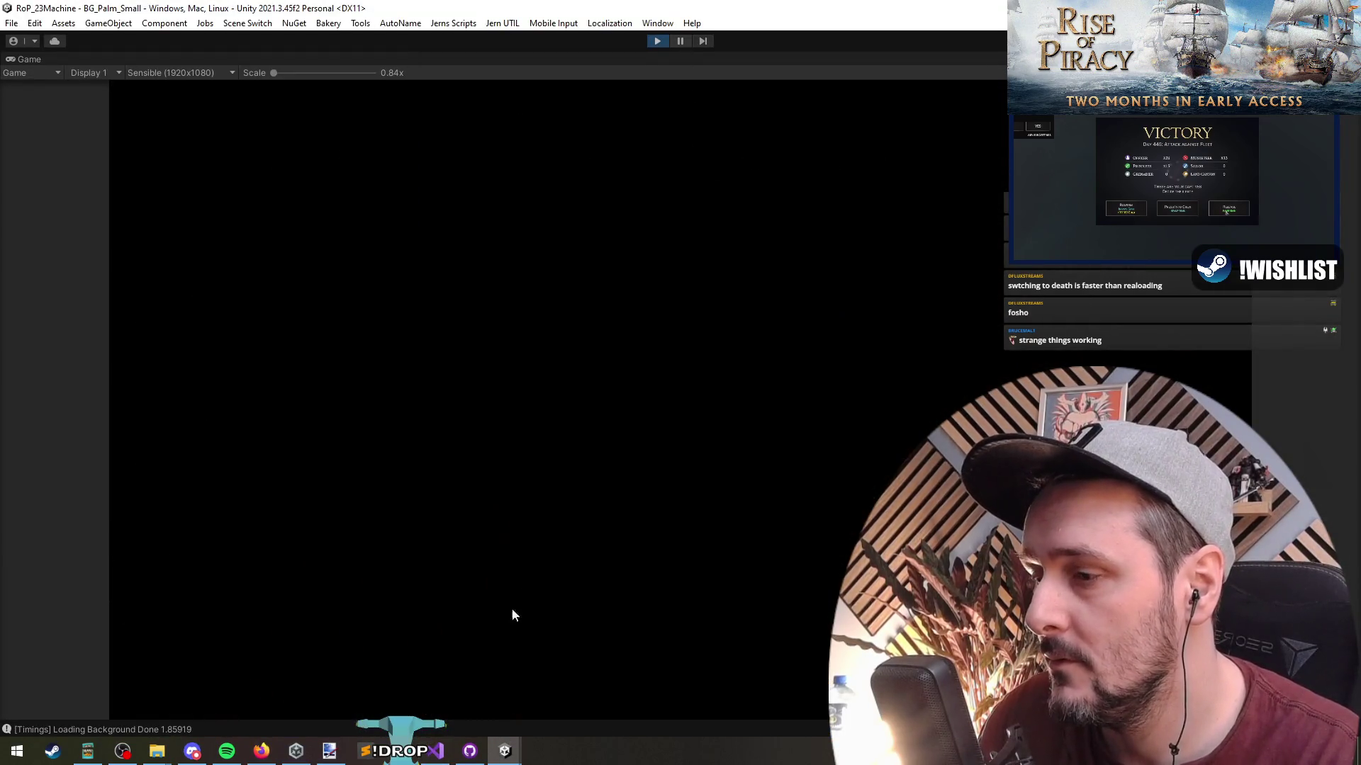
left_click(437, 757)
double_click(279, 239)
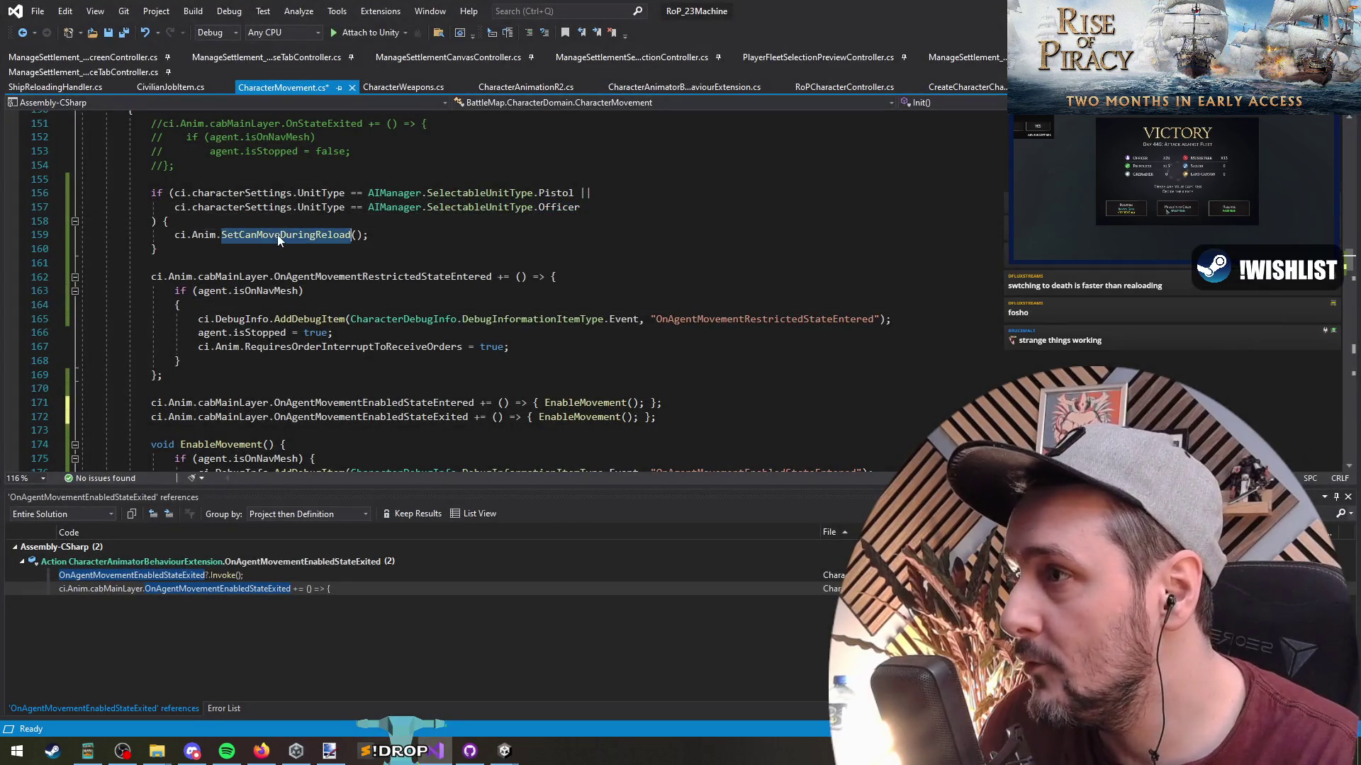
Go to SetCanMoveDuringReload's definition in CharacterAnimationR2.cs and search the file for 'death'.
key("F12")
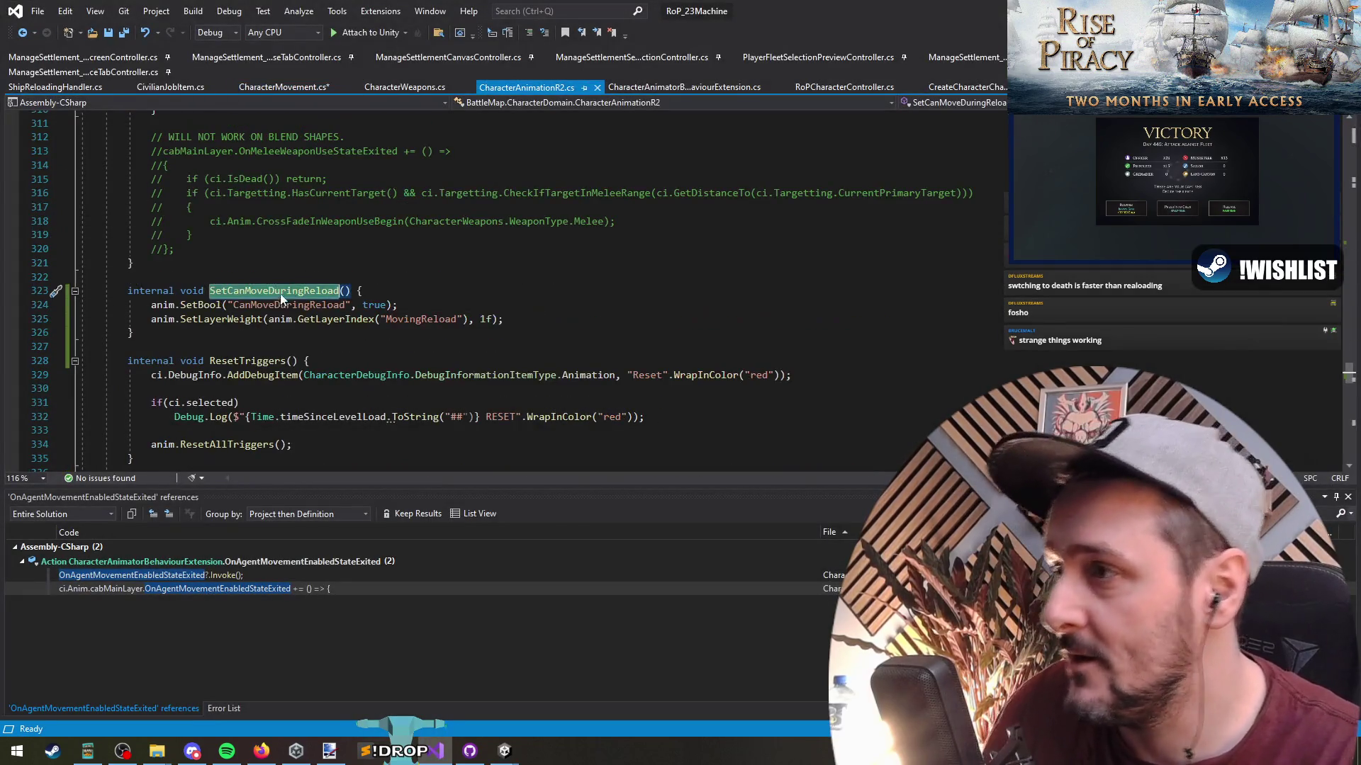
triple_click(259, 322)
key("ctrl+c")
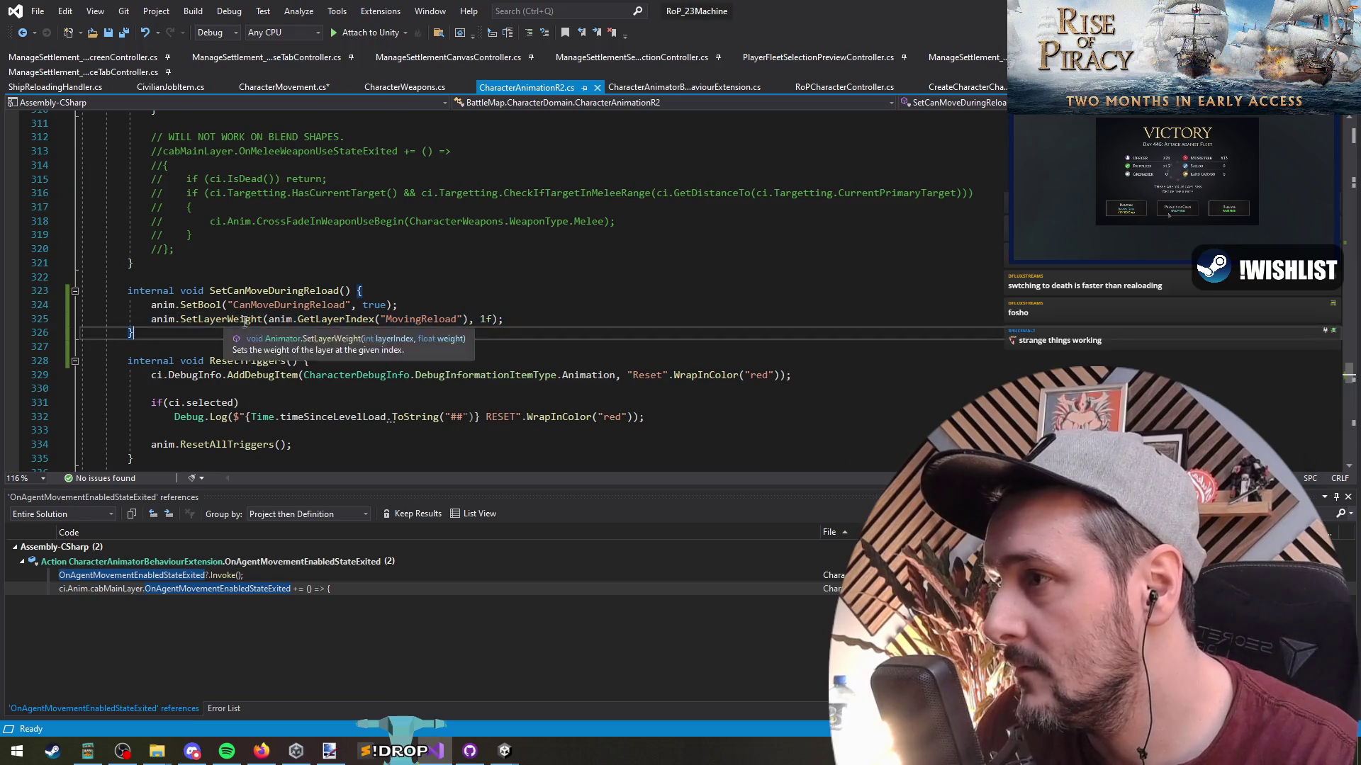
key("Down")
key("Down")
key("Down")
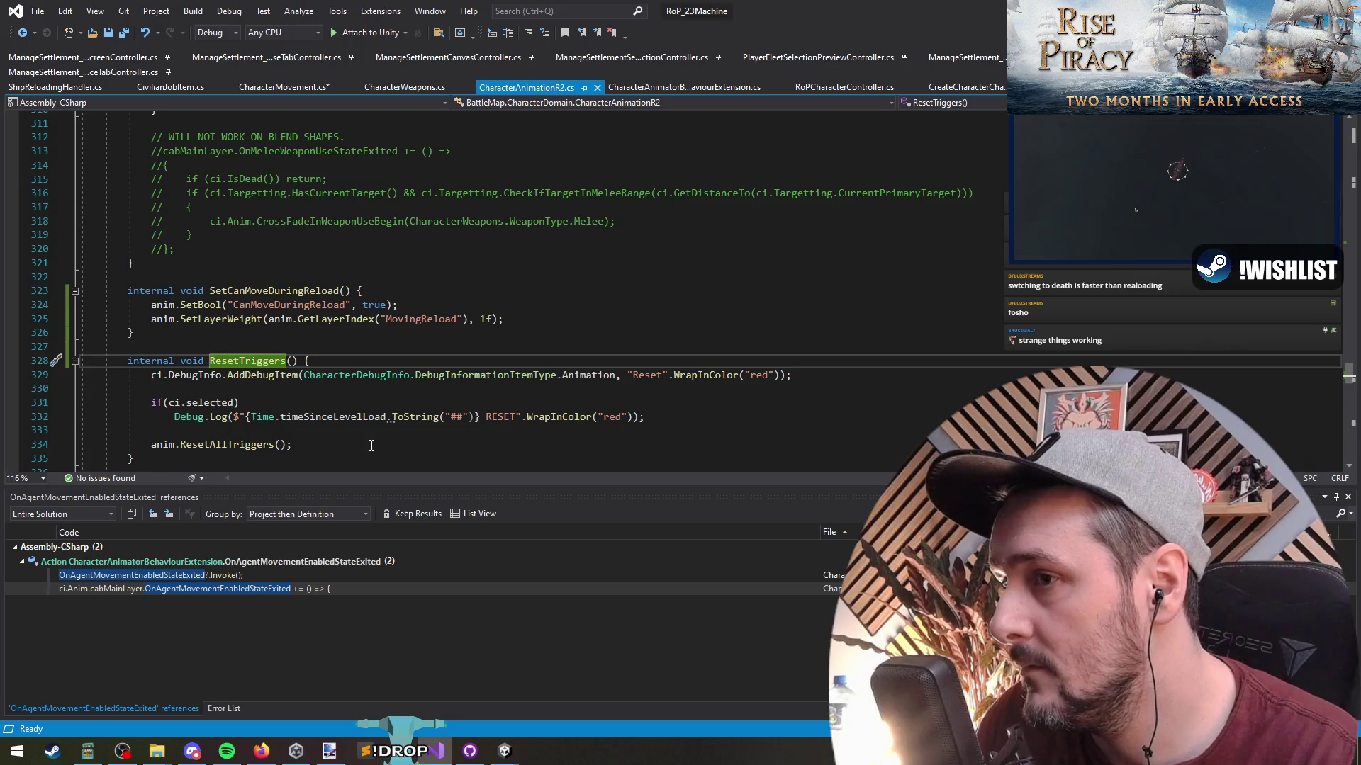
scroll(371, 445, "down", 5)
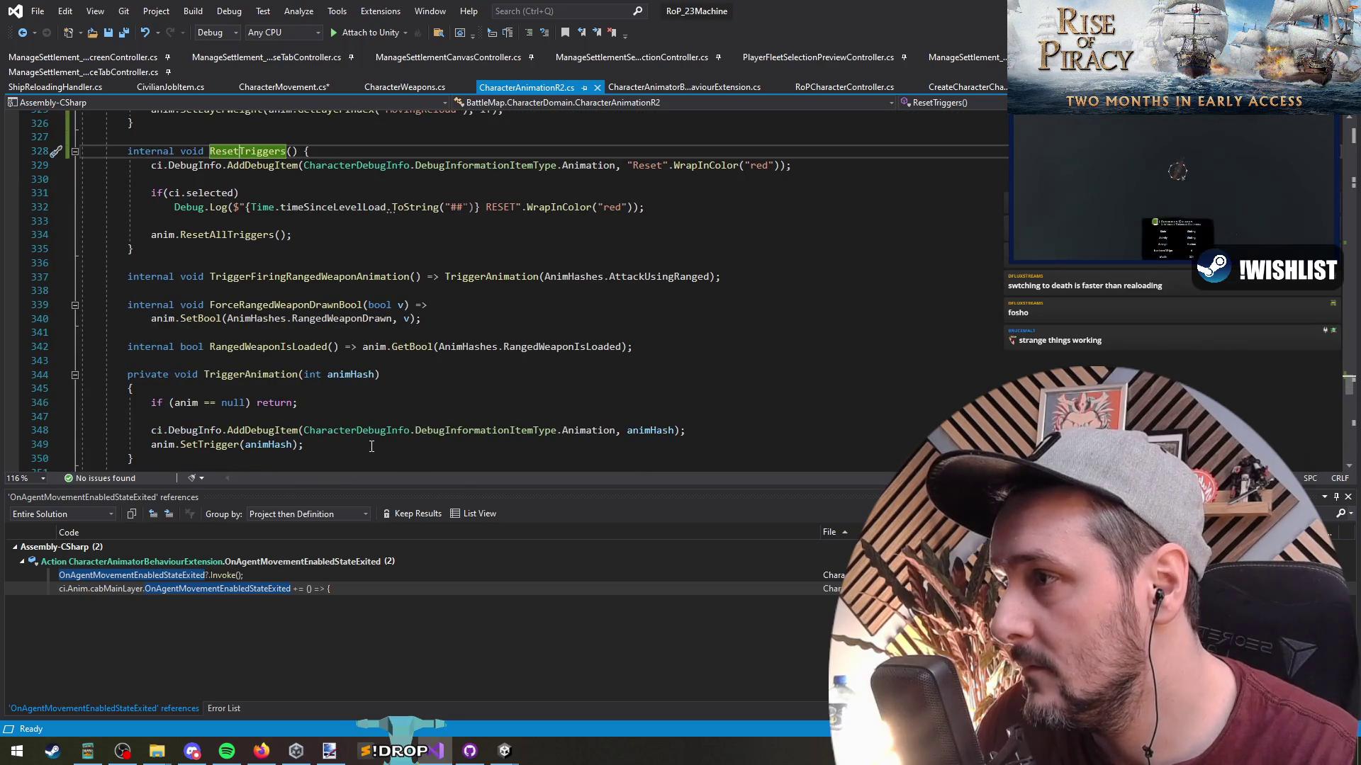
key("F3")
key("F3")
key("F3")
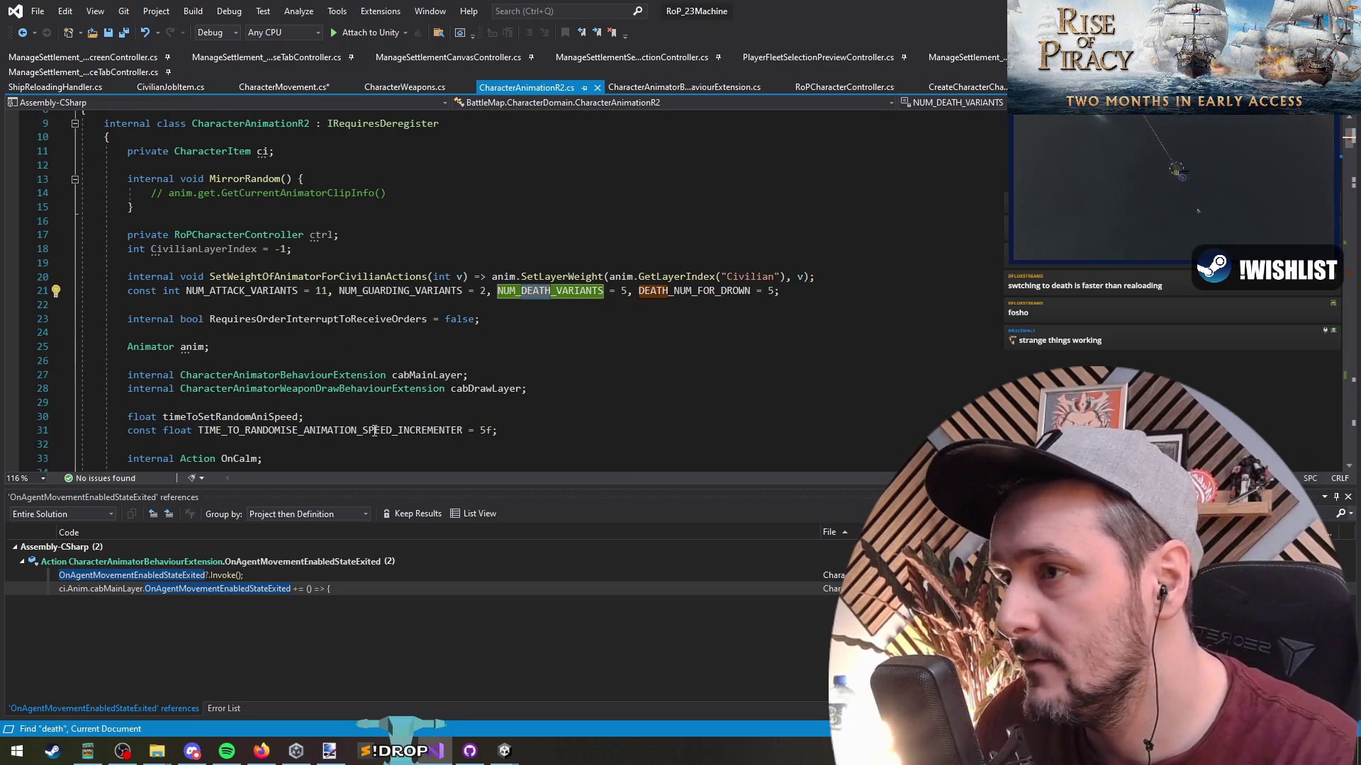
Paste the MovingReload SetLayerWeight line into OnDie and change its weight to 0f.
key("F3")
key("F3")
key("F3")
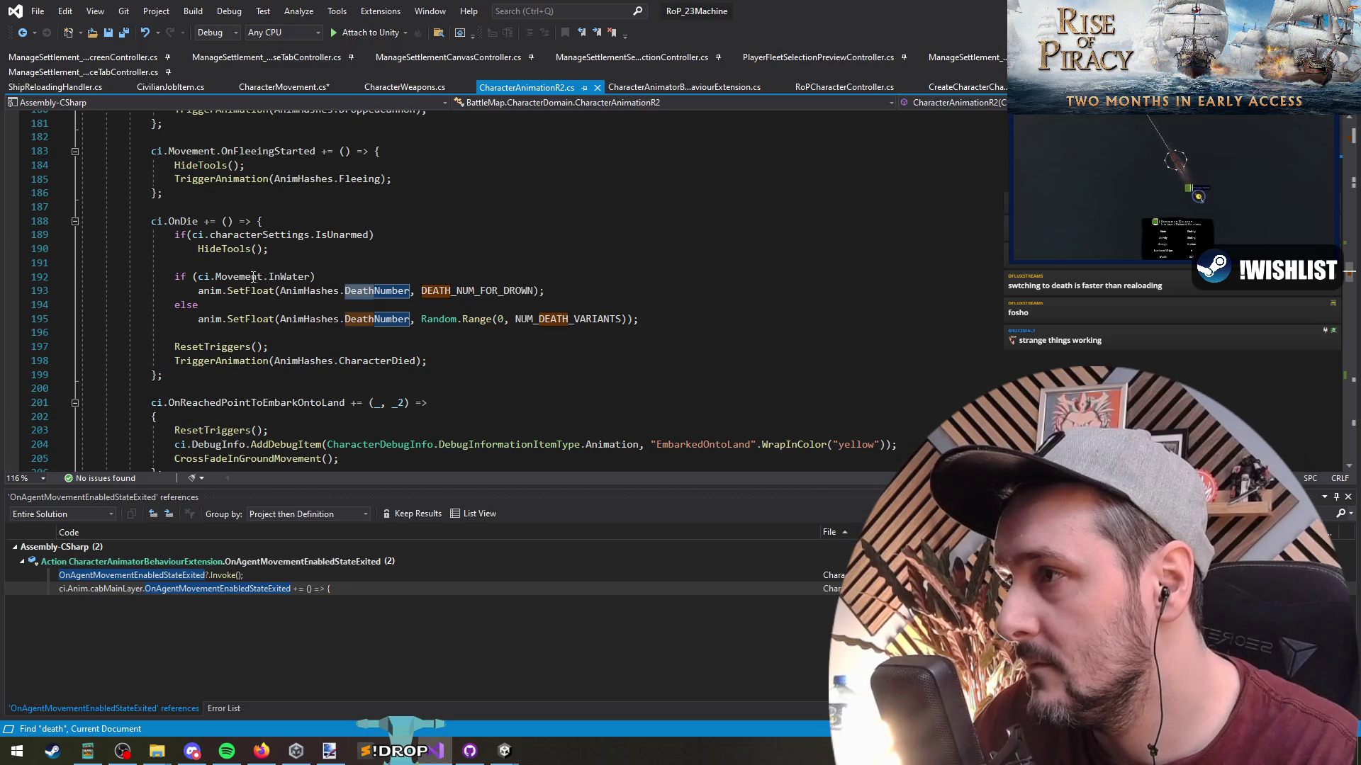
left_click(319, 260)
key("Return")
key("ctrl+v")
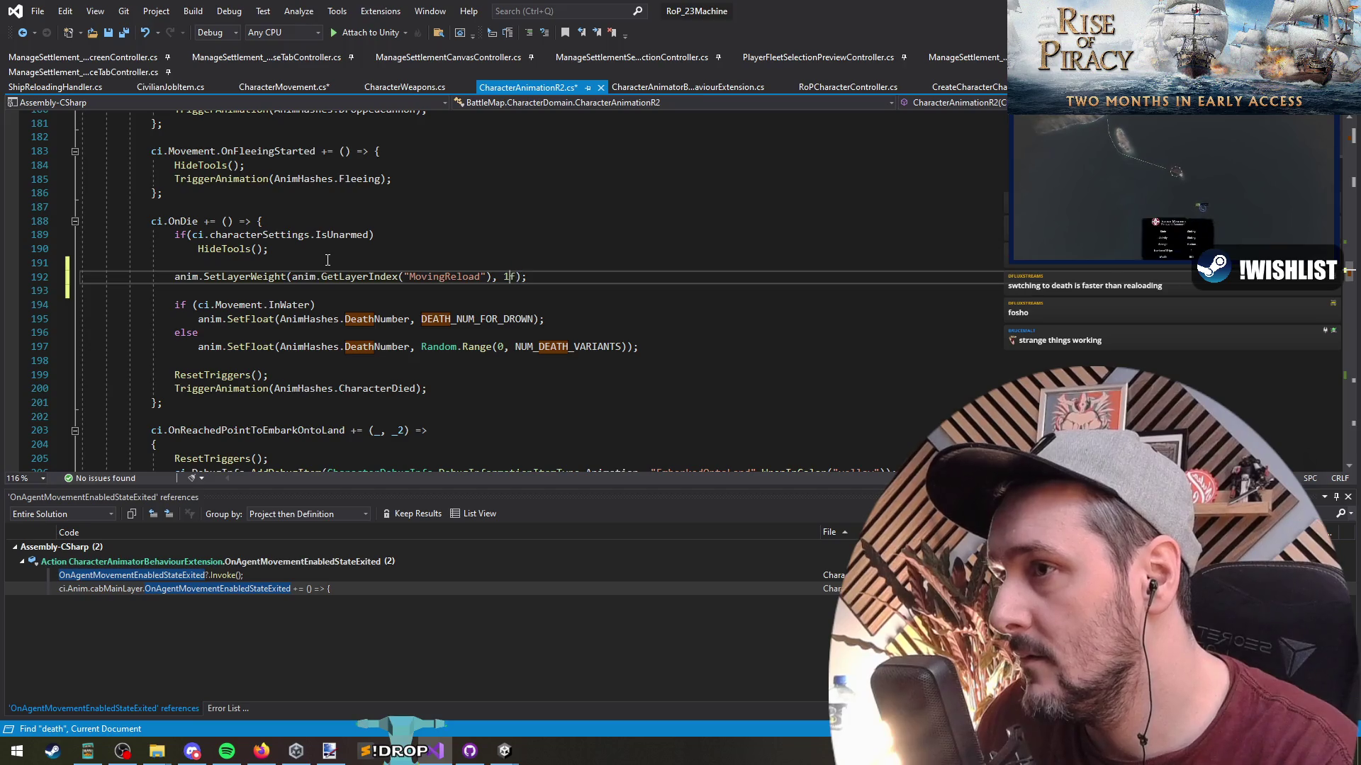
key("Left")
key("Left")
key("BackSpace")
type("0")
key("Down")
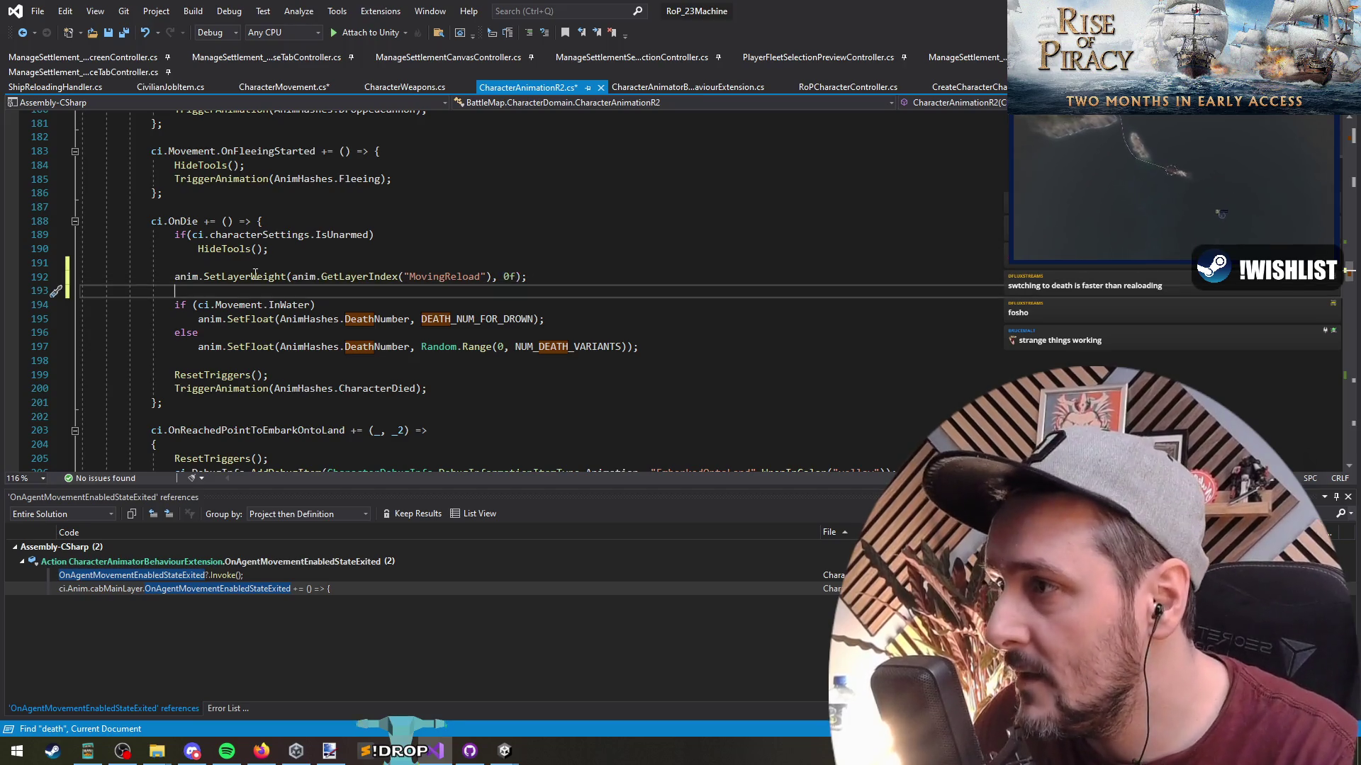
Check the new line's MovingReload layer name, DeathNumber, and all references to GetLayerIndex.
left_click(572, 269)
left_click(598, 289)
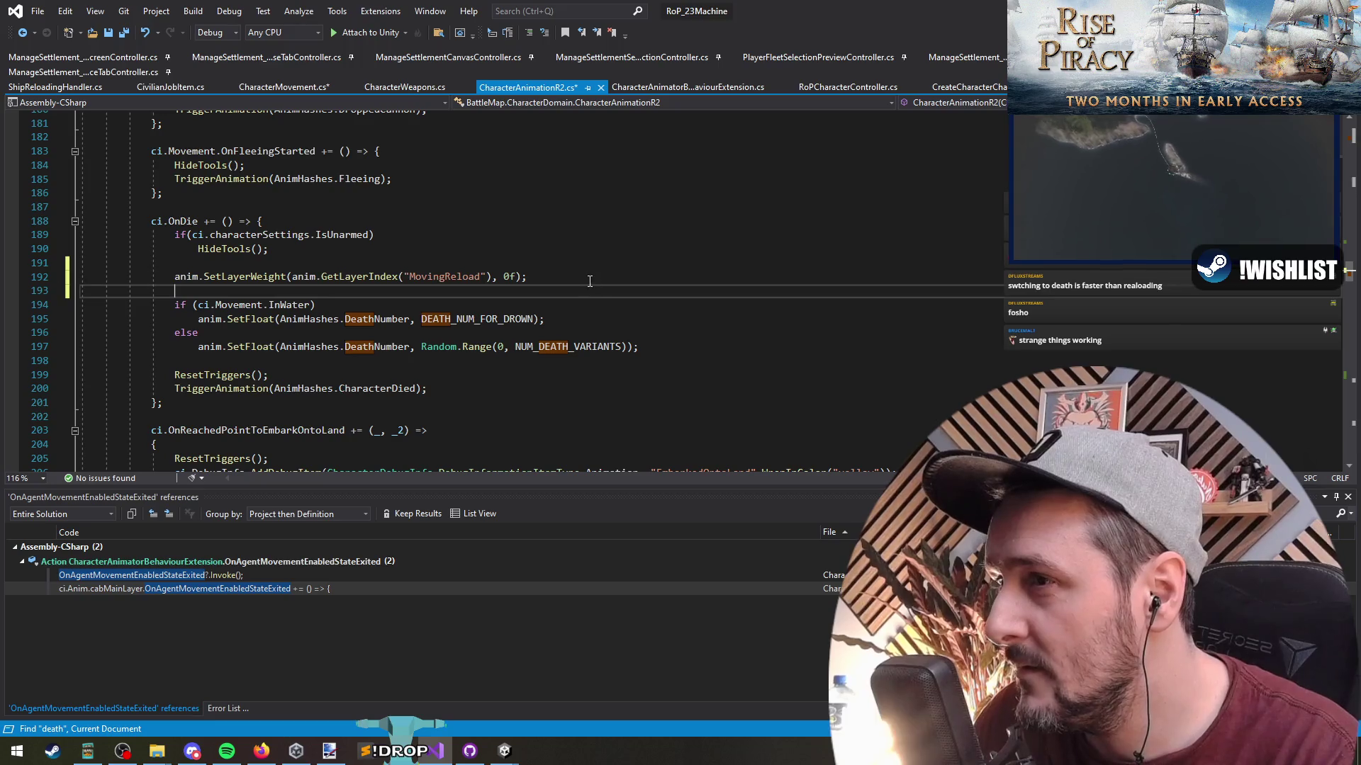
left_click(585, 277)
double_click(445, 276)
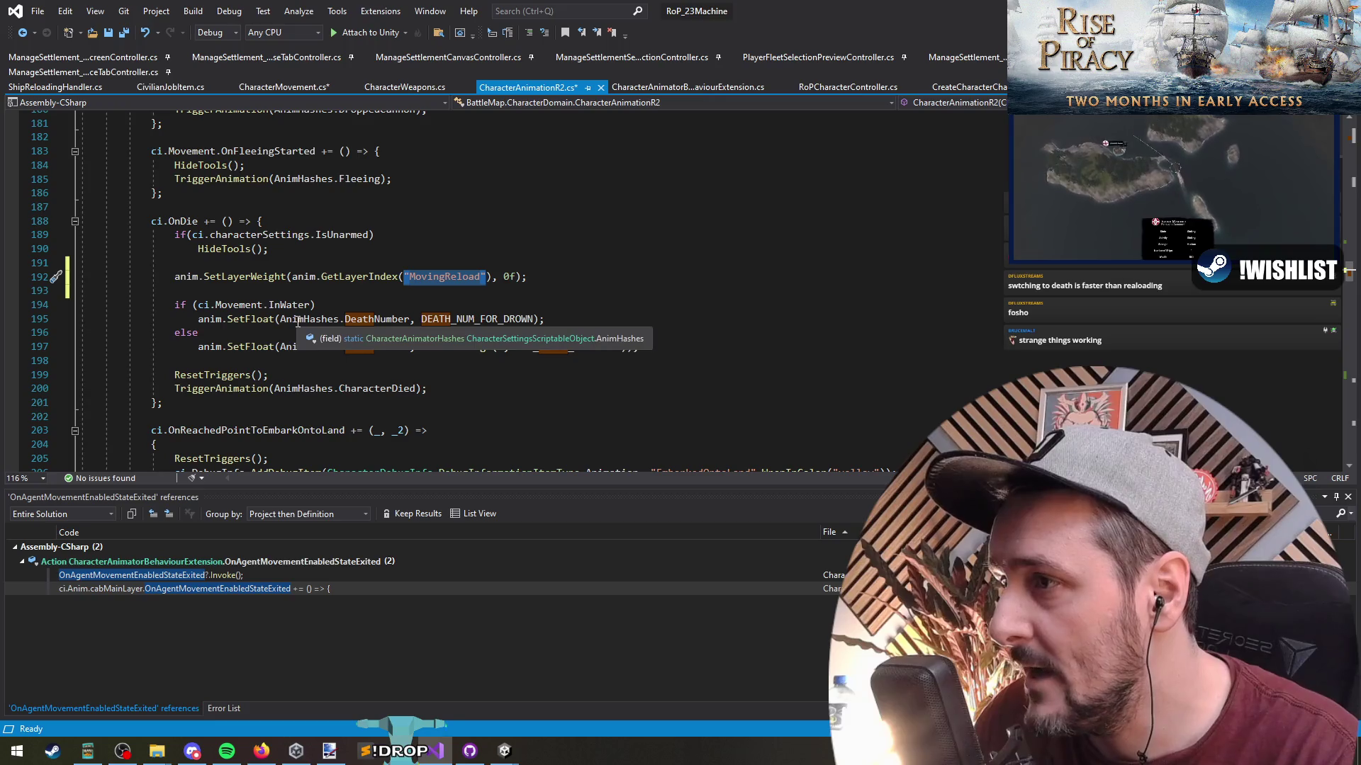
left_click(374, 319)
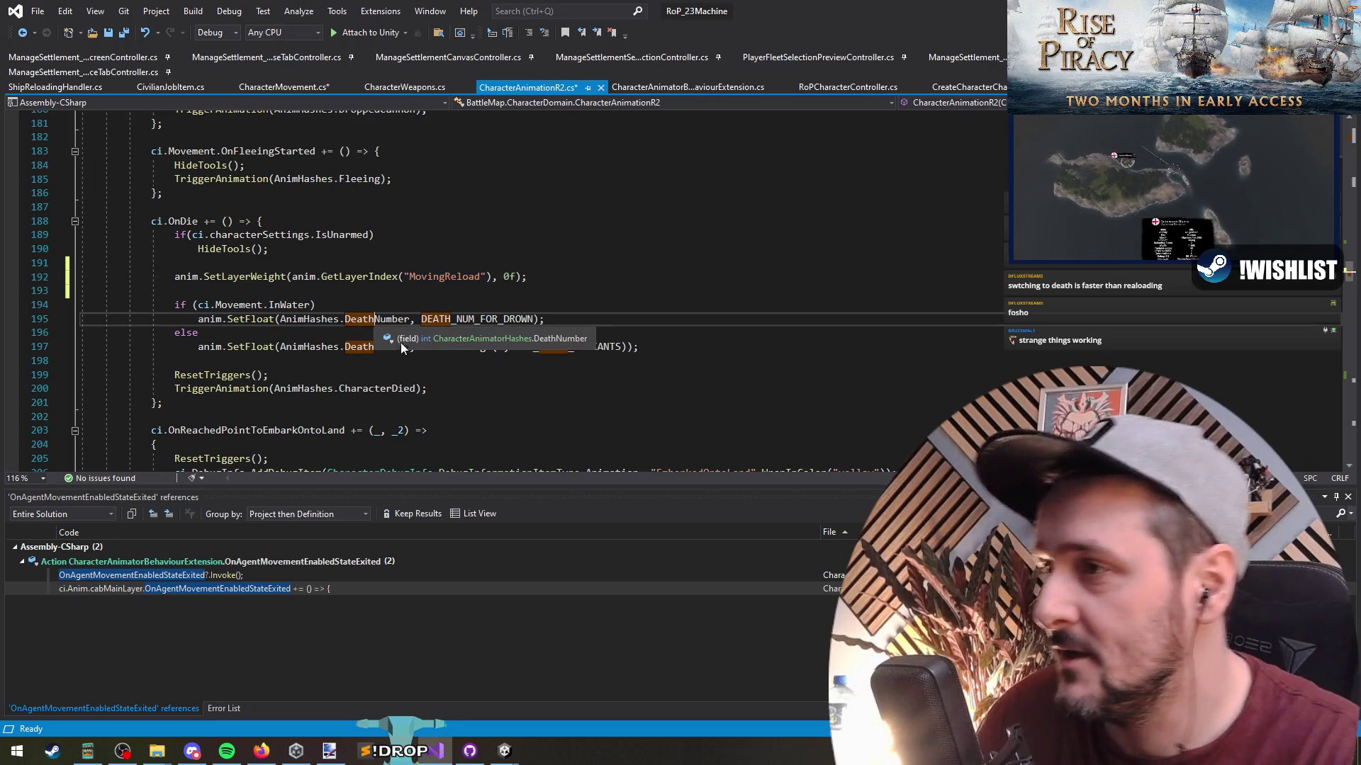
double_click(445, 277)
left_click(373, 277)
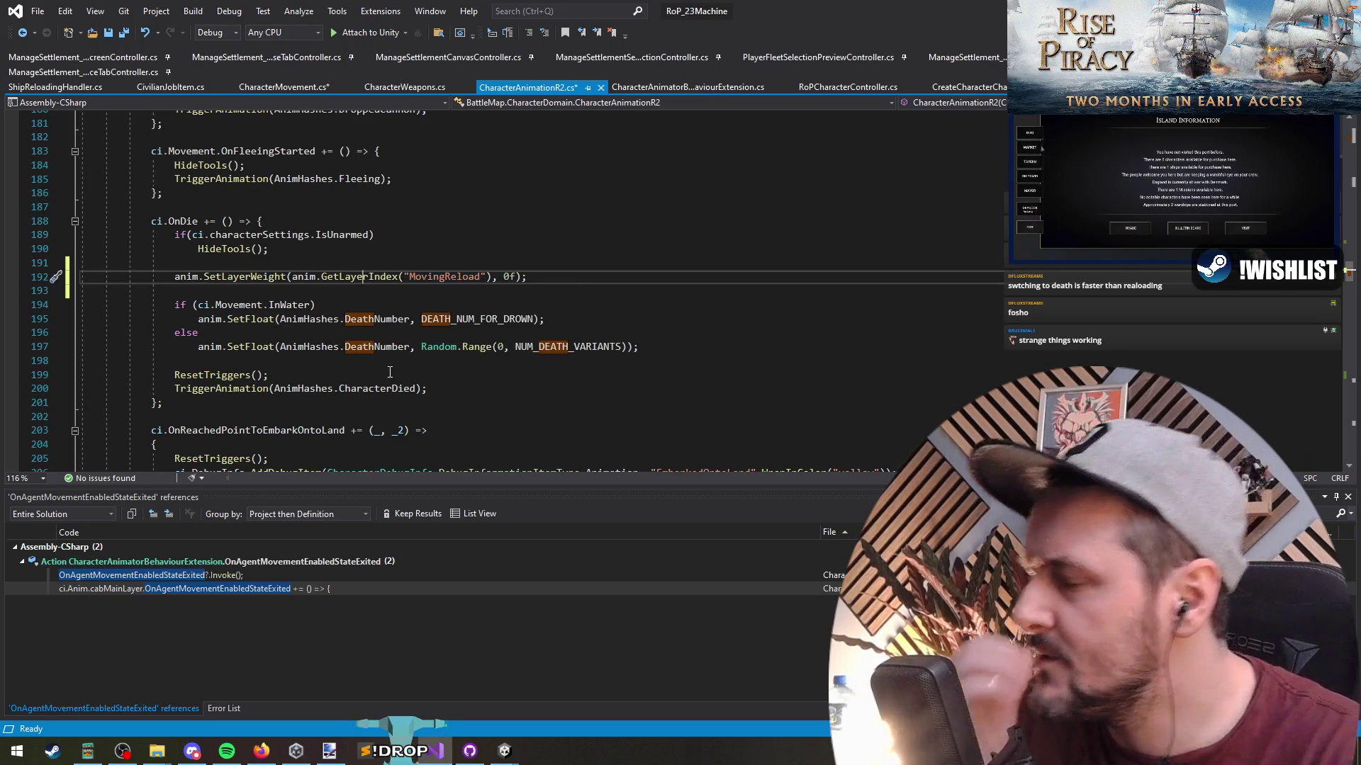
right_click(374, 277)
left_click(486, 417)
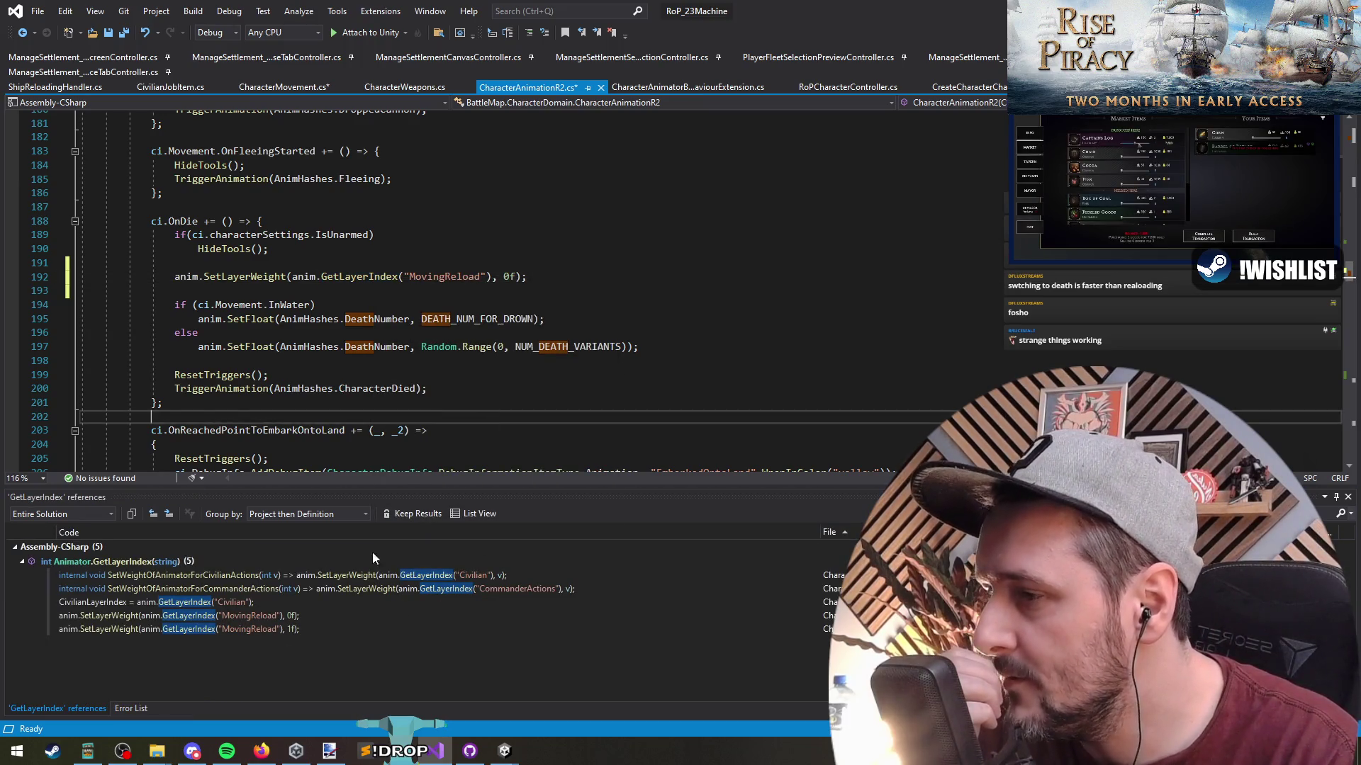
Save all the modified scripts and return to Unity.
left_click(198, 333)
left_click(123, 32)
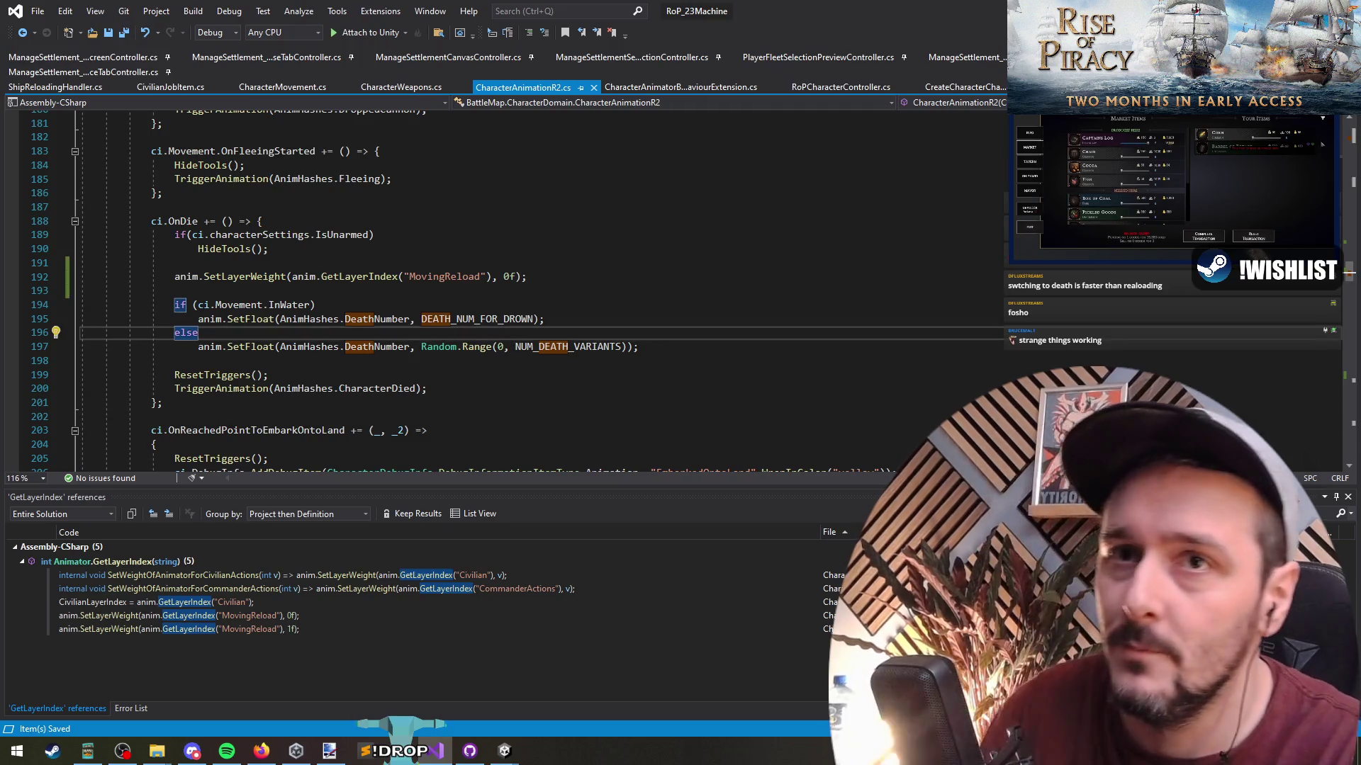
key("alt+Tab")
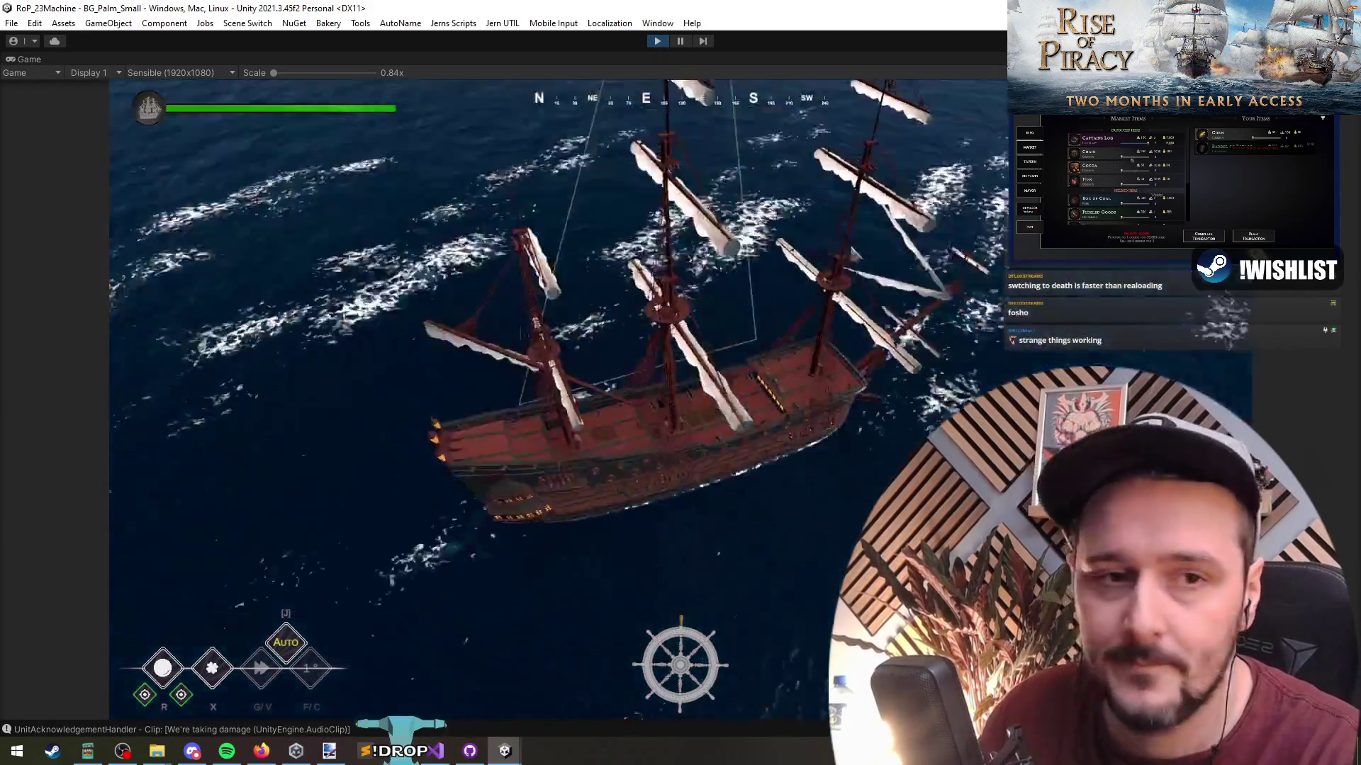
Restart Play mode, run Save All in Visual Studio, and return to Unity as the game loads.
left_click(657, 41)
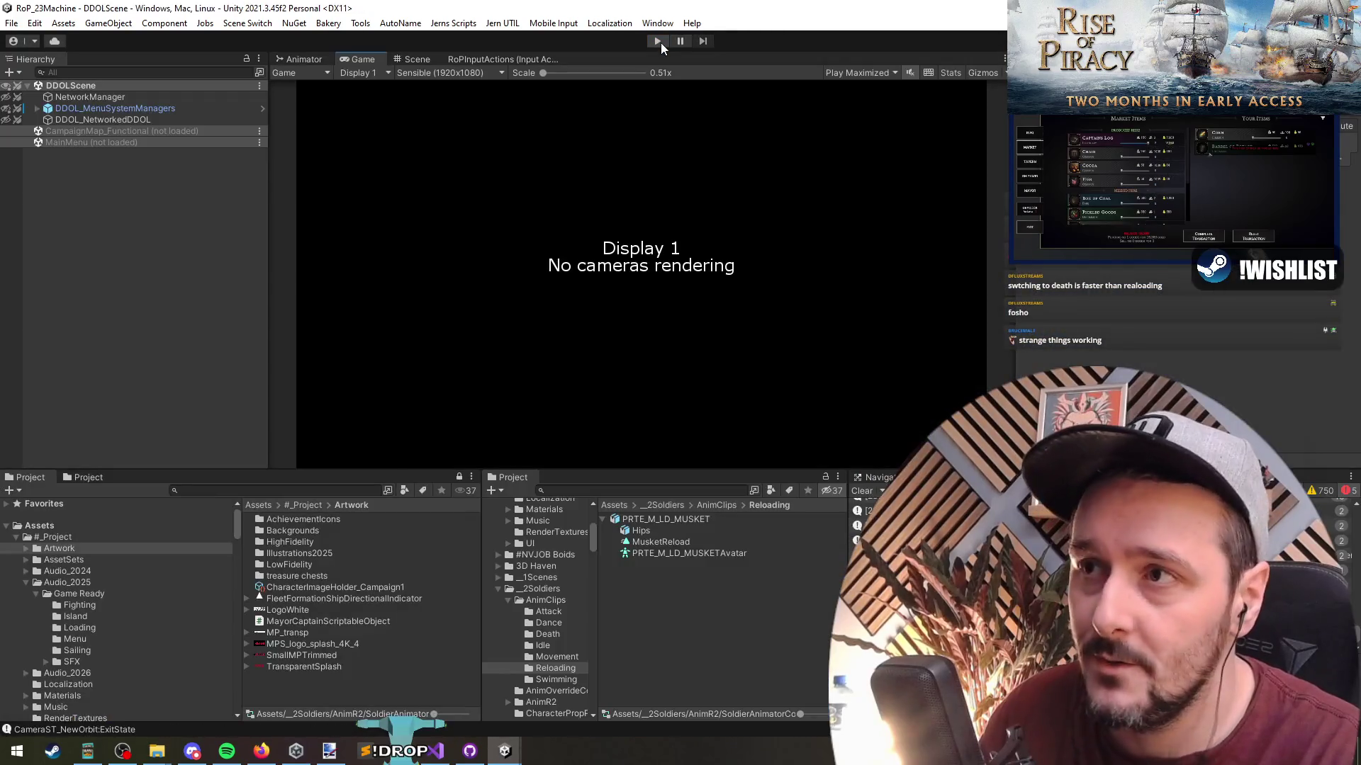
left_click(657, 41)
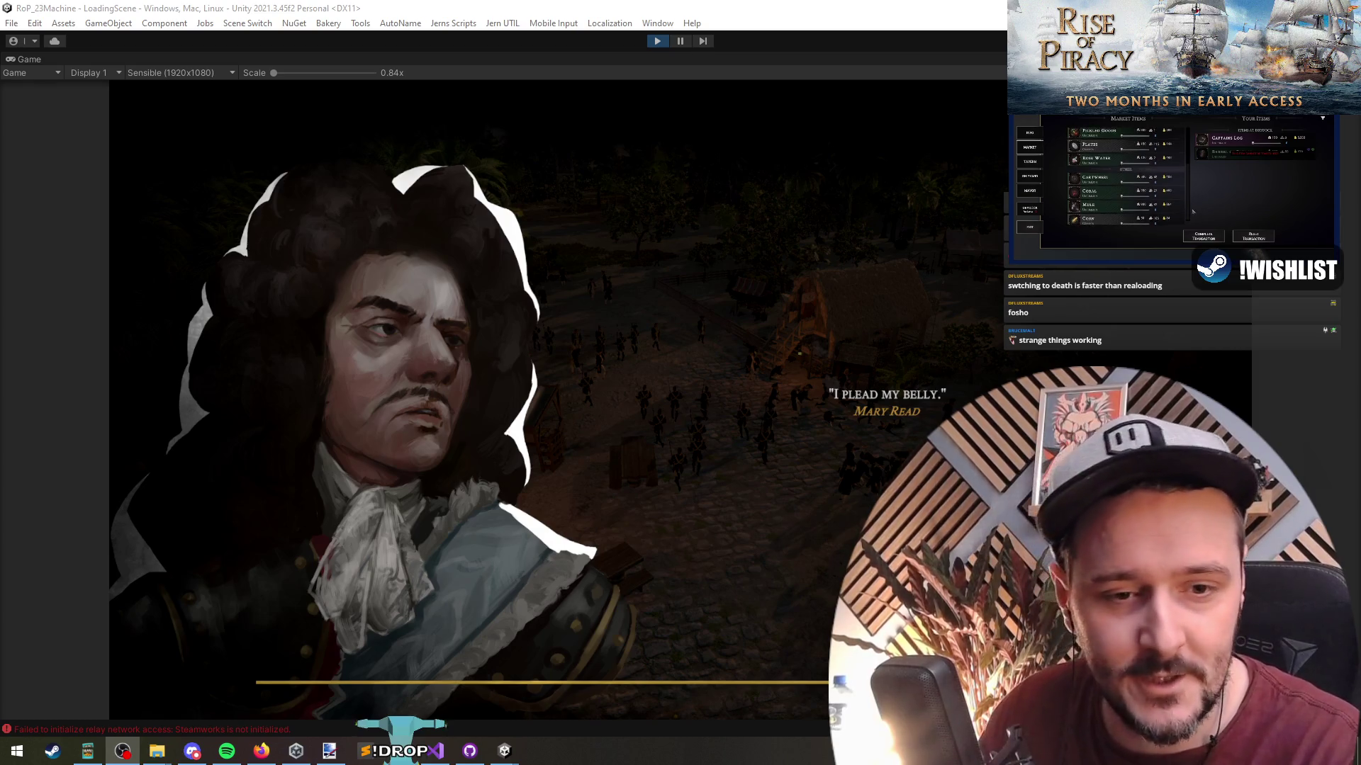
key("alt+Tab")
left_click(110, 34)
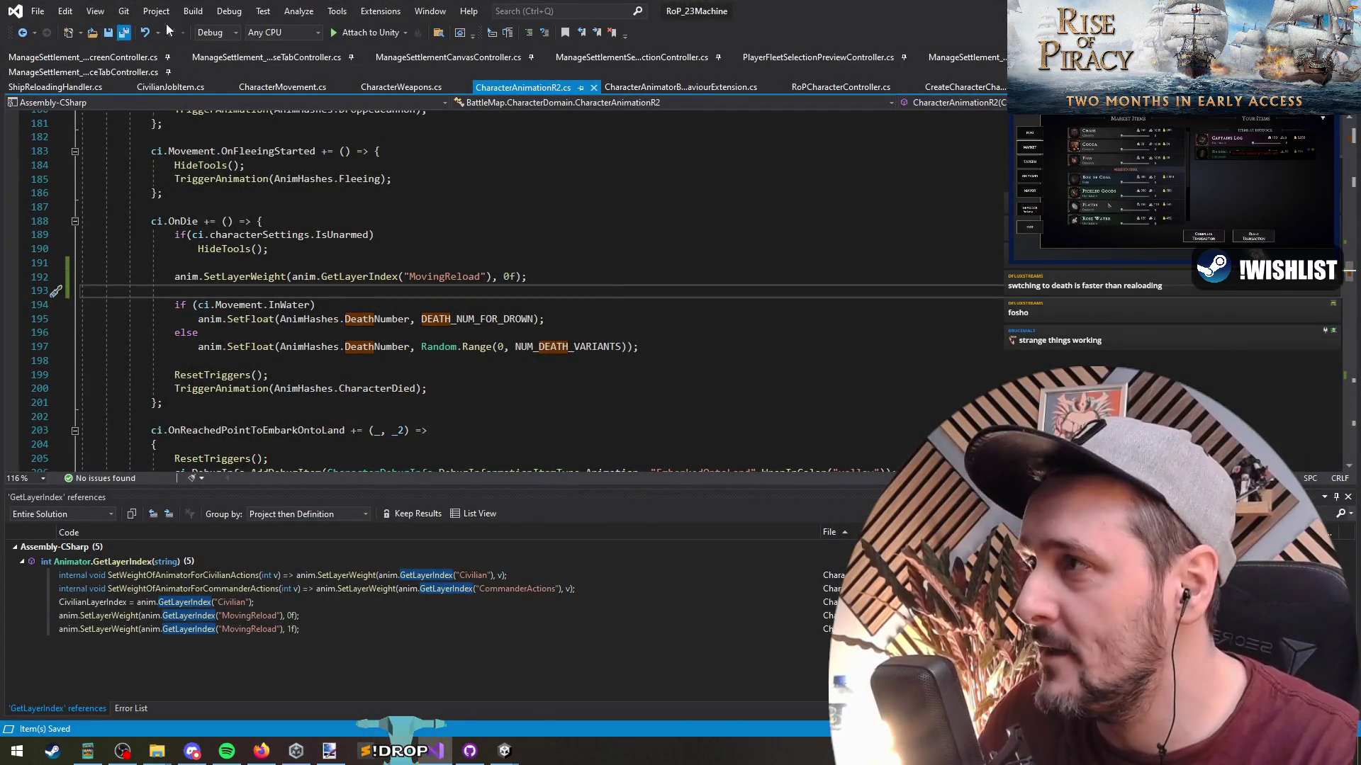
key("alt+Tab")
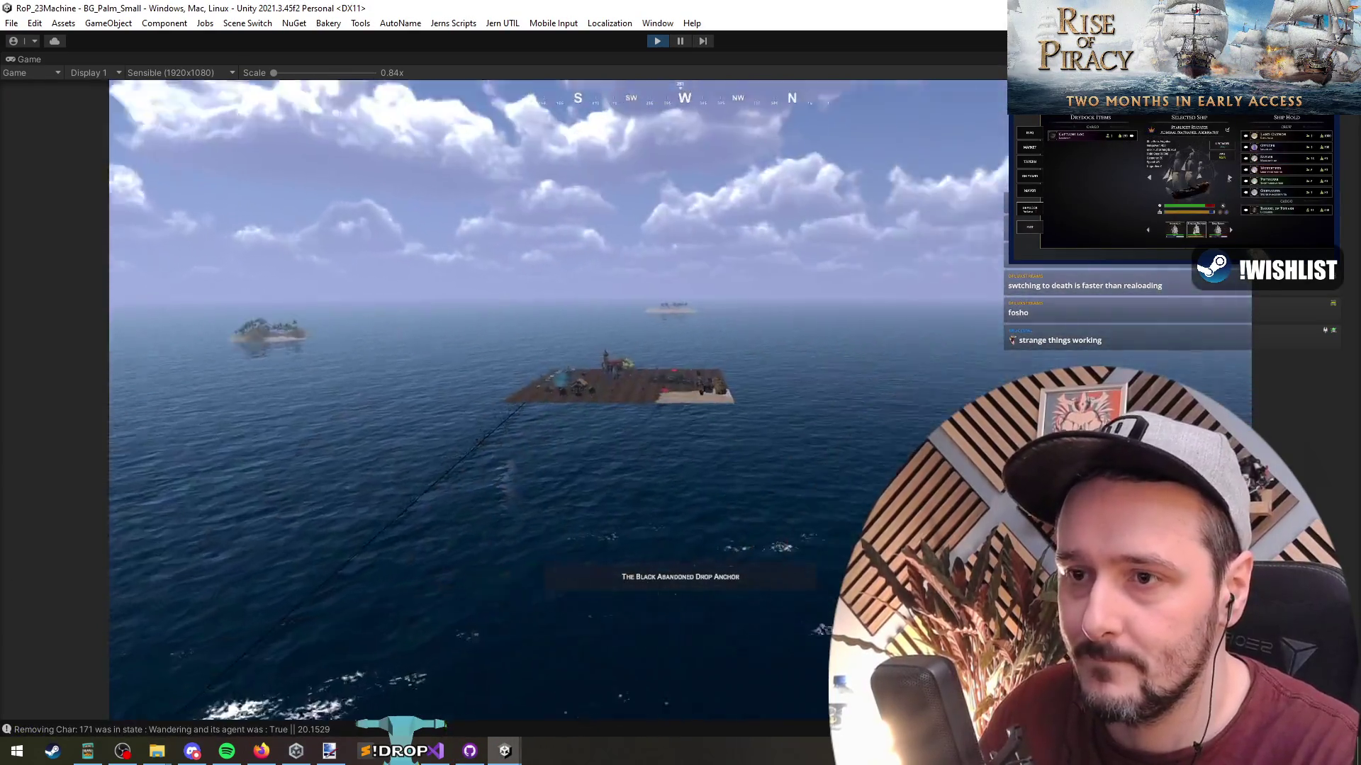
Spawn a soldier squad on the island with the debug menu's Squad > Spawn command.
key("grave")
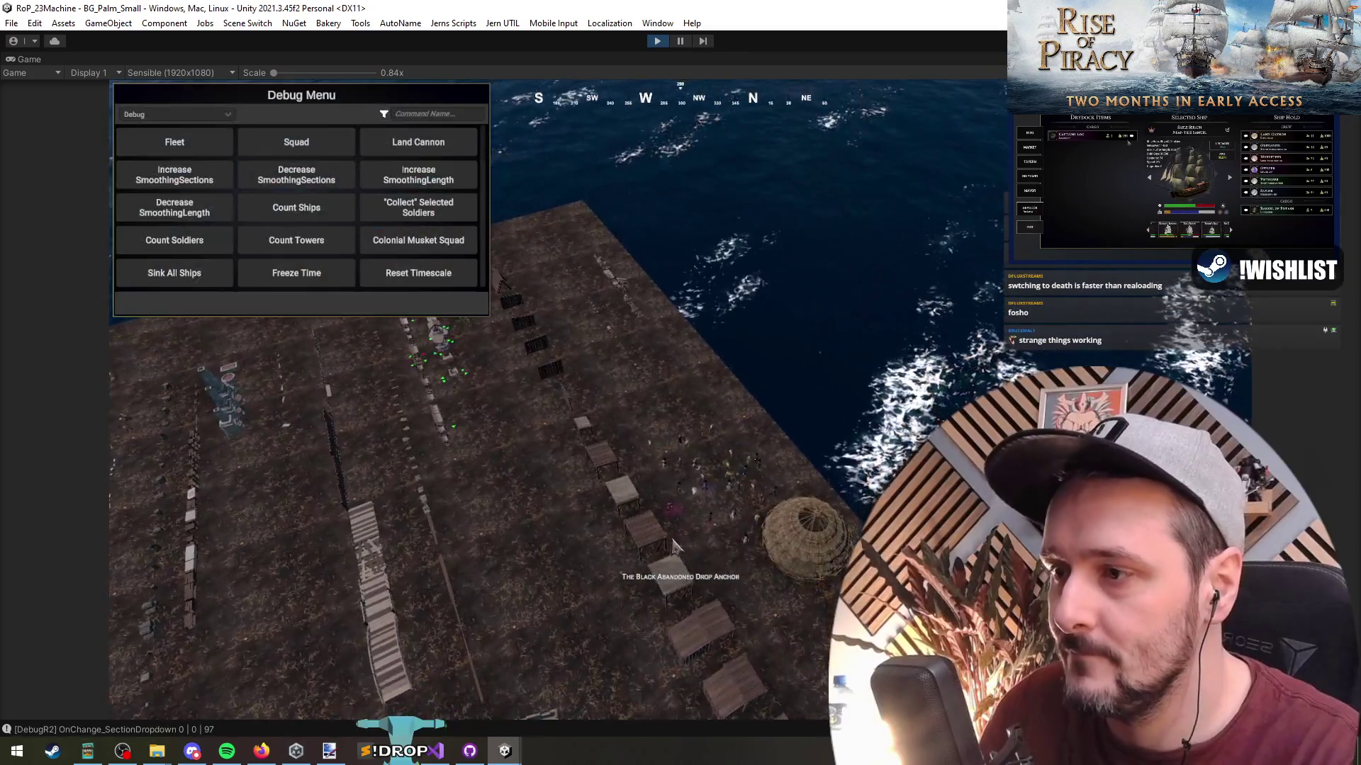
left_click(278, 140)
left_click(395, 300)
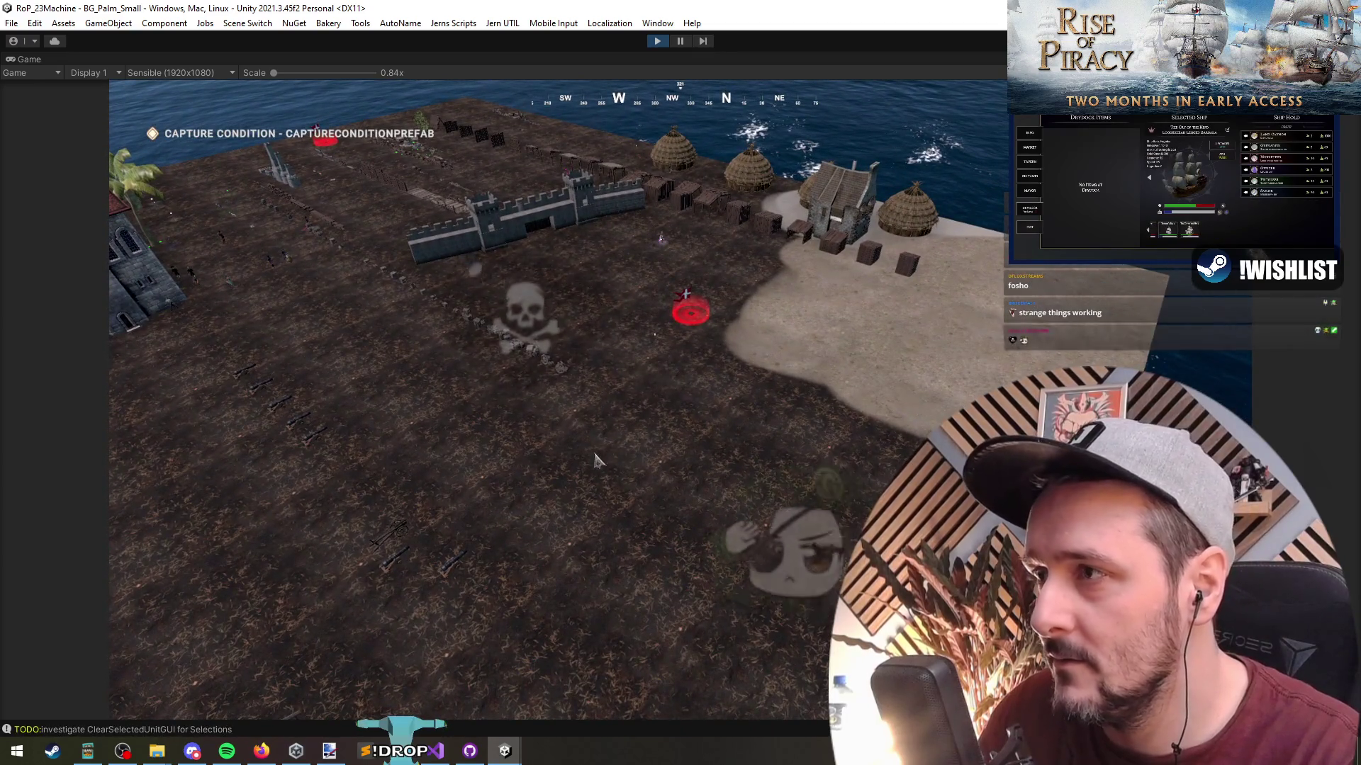
left_click(394, 303)
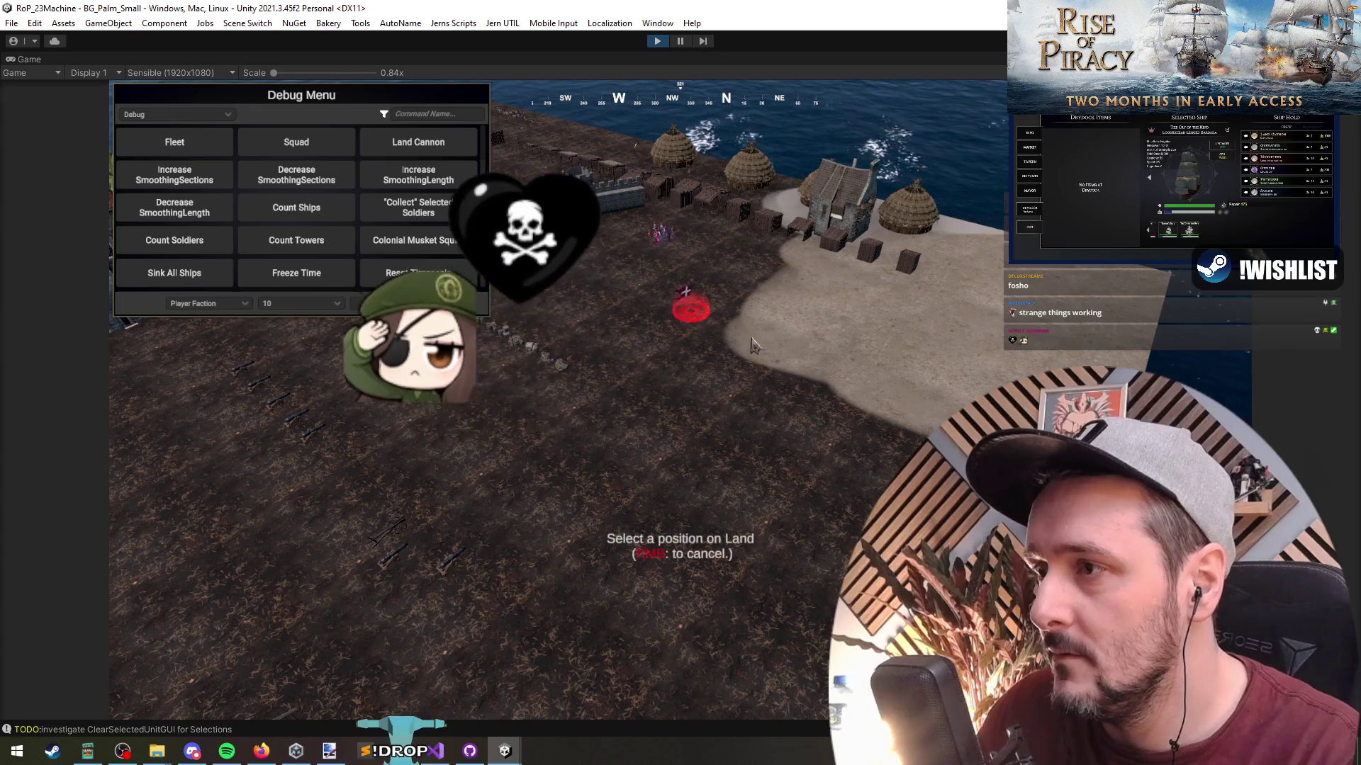
left_click(257, 633)
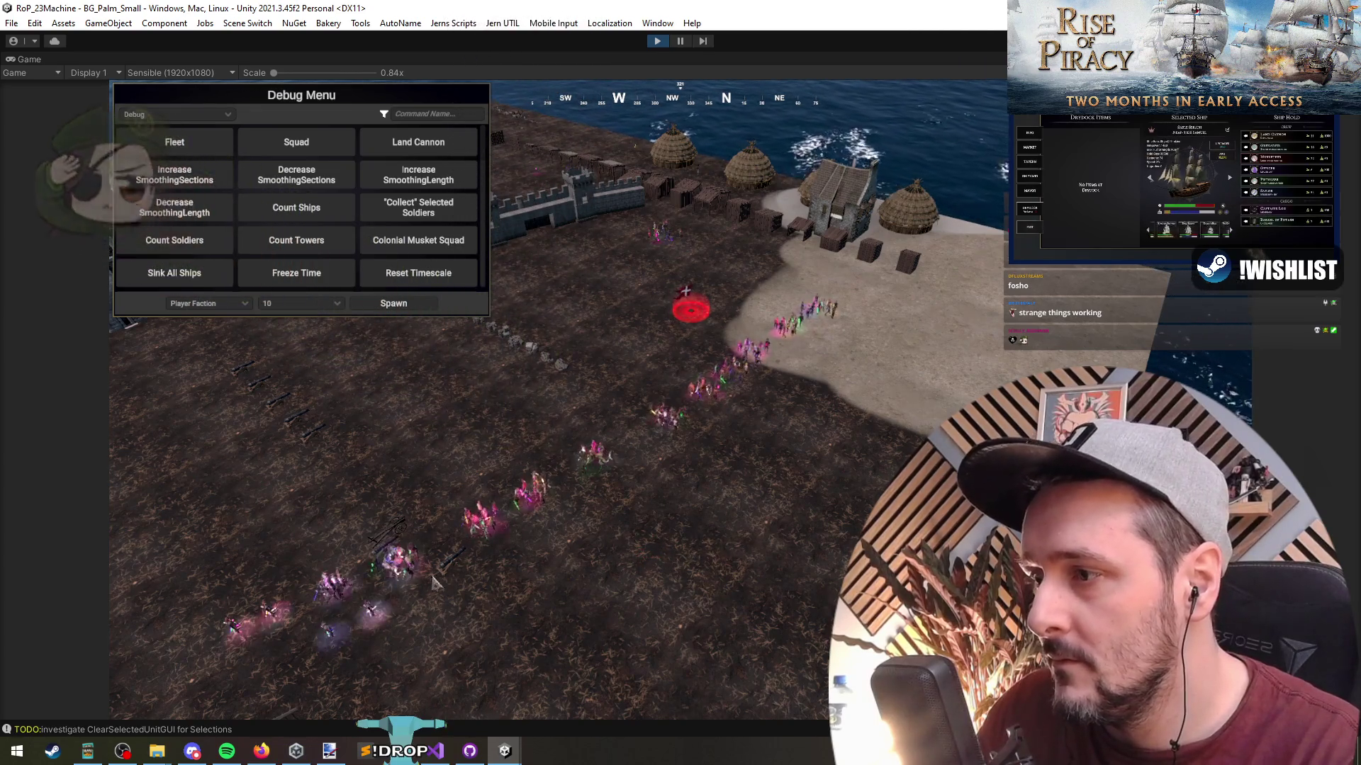
key("grave")
Box-select the marching soldiers near the castle and run Make Everything Selectable.
key("a")
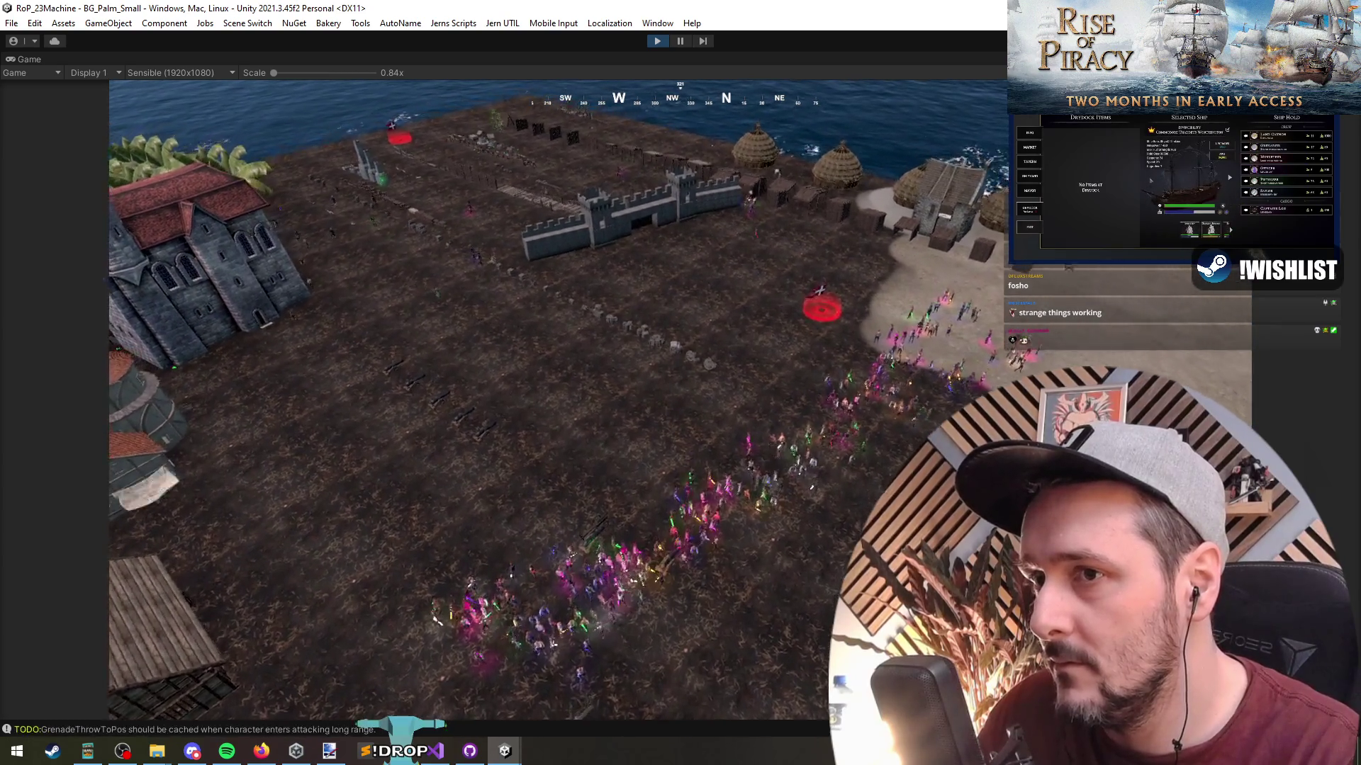
left_click_drag(863, 510, 445, 354)
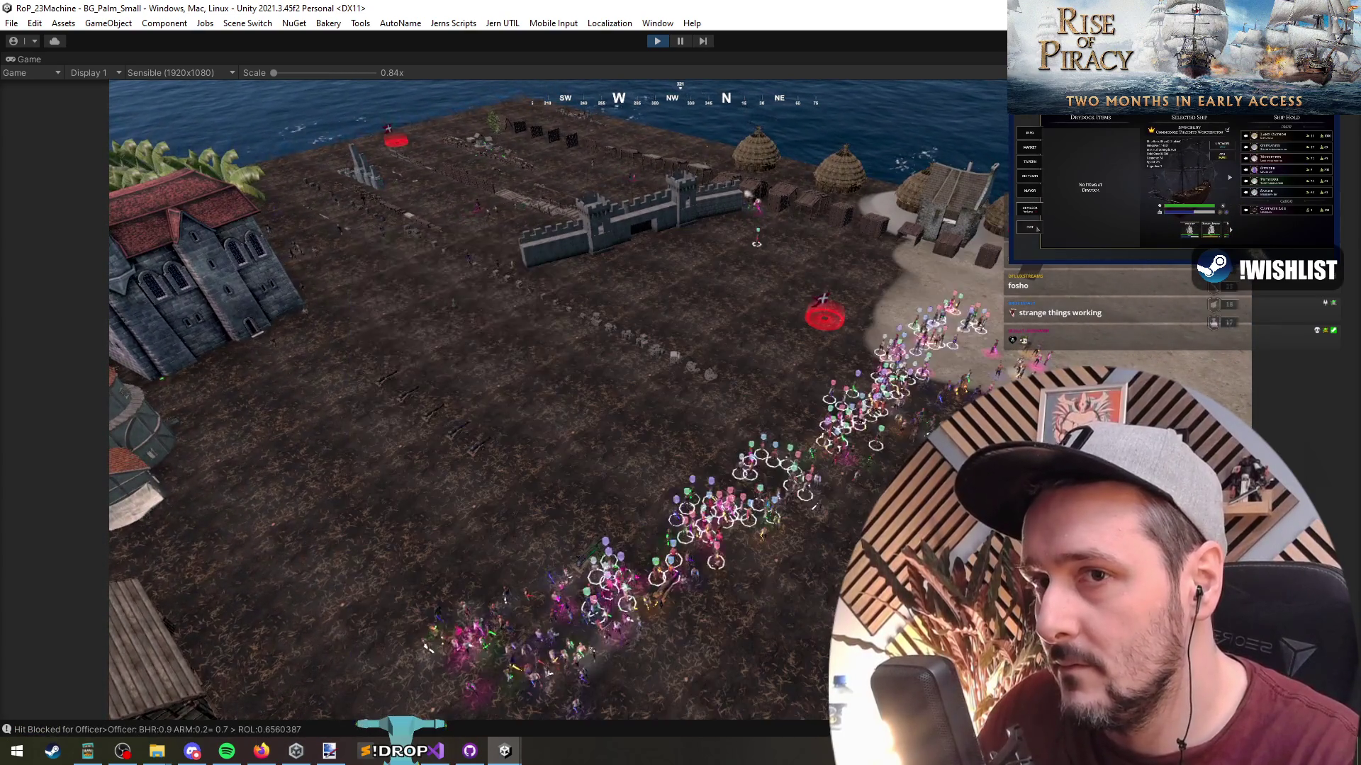
key("grave")
type("select")
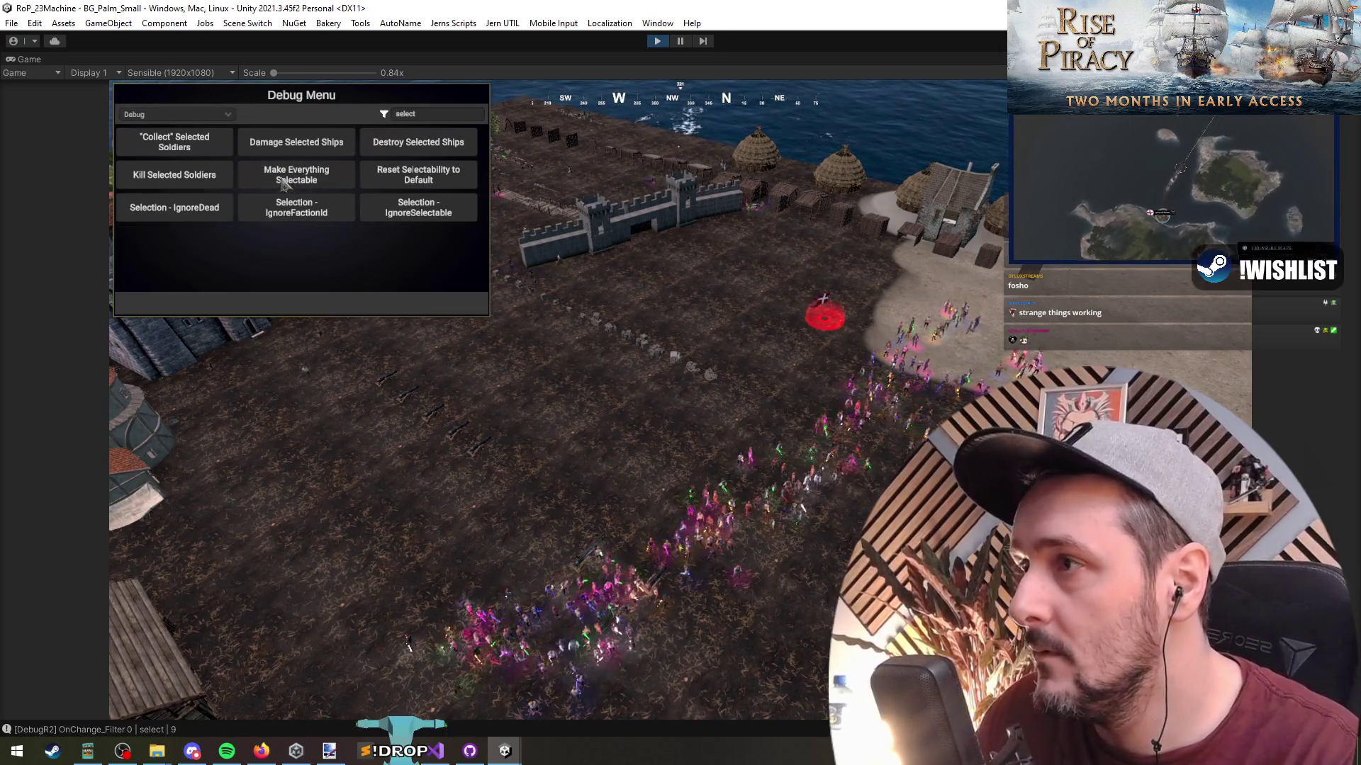
left_click(296, 174)
key("grave")
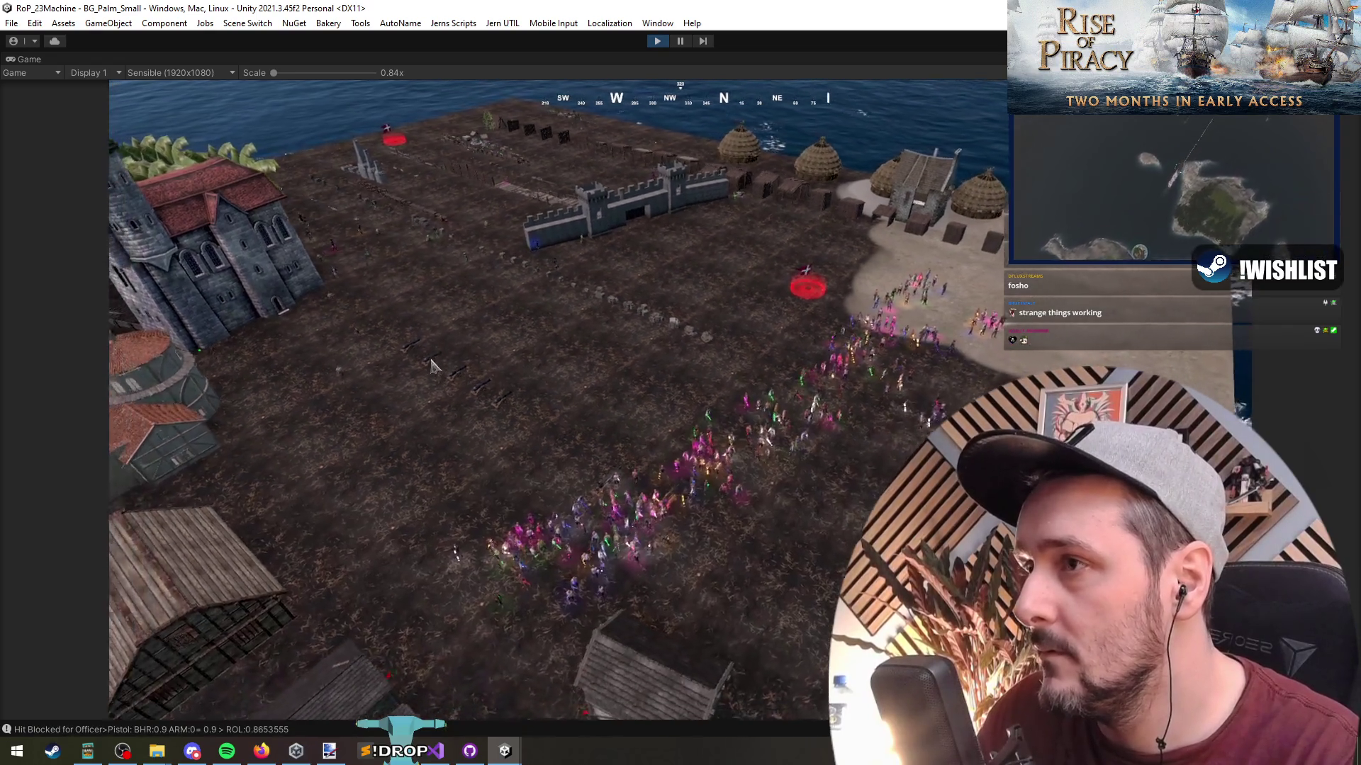
Switch the debug menu to the Spawn category and open the faction list.
key("grave")
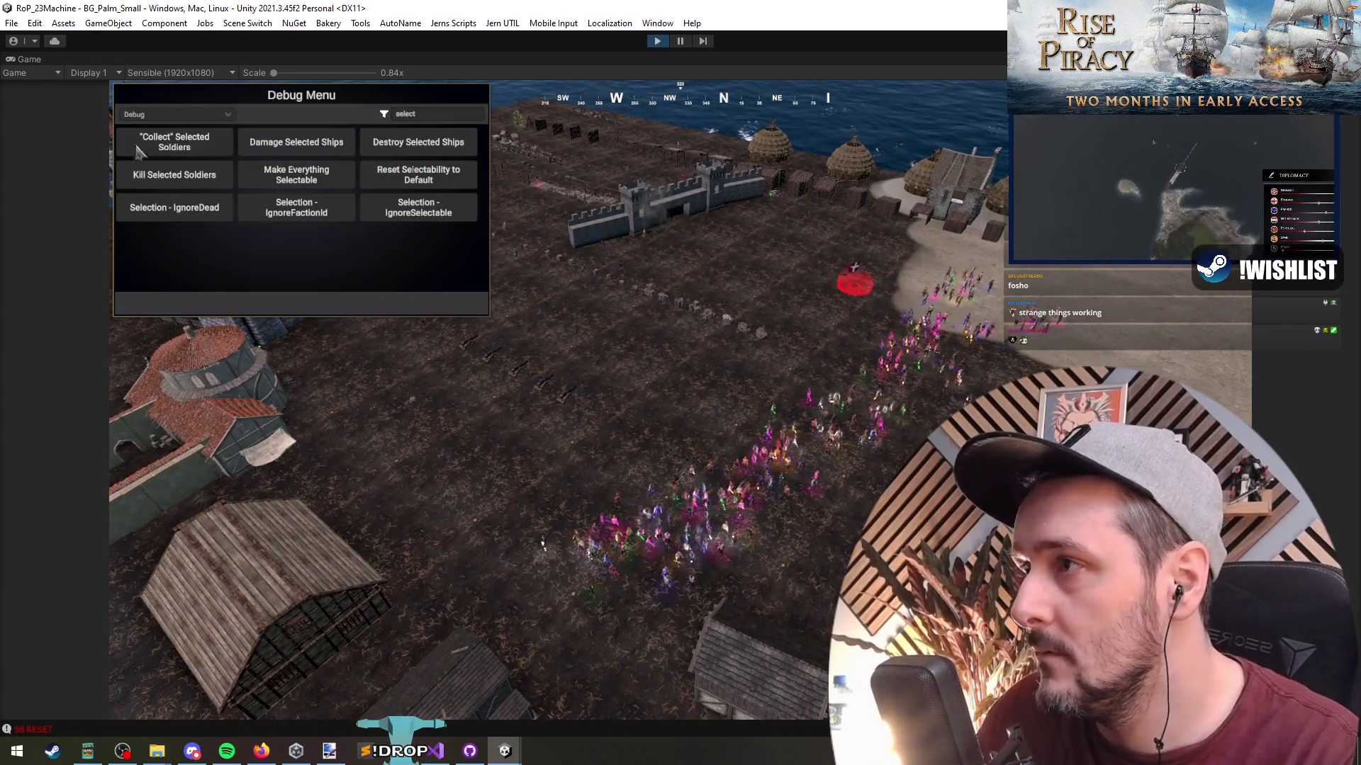
left_click(159, 142)
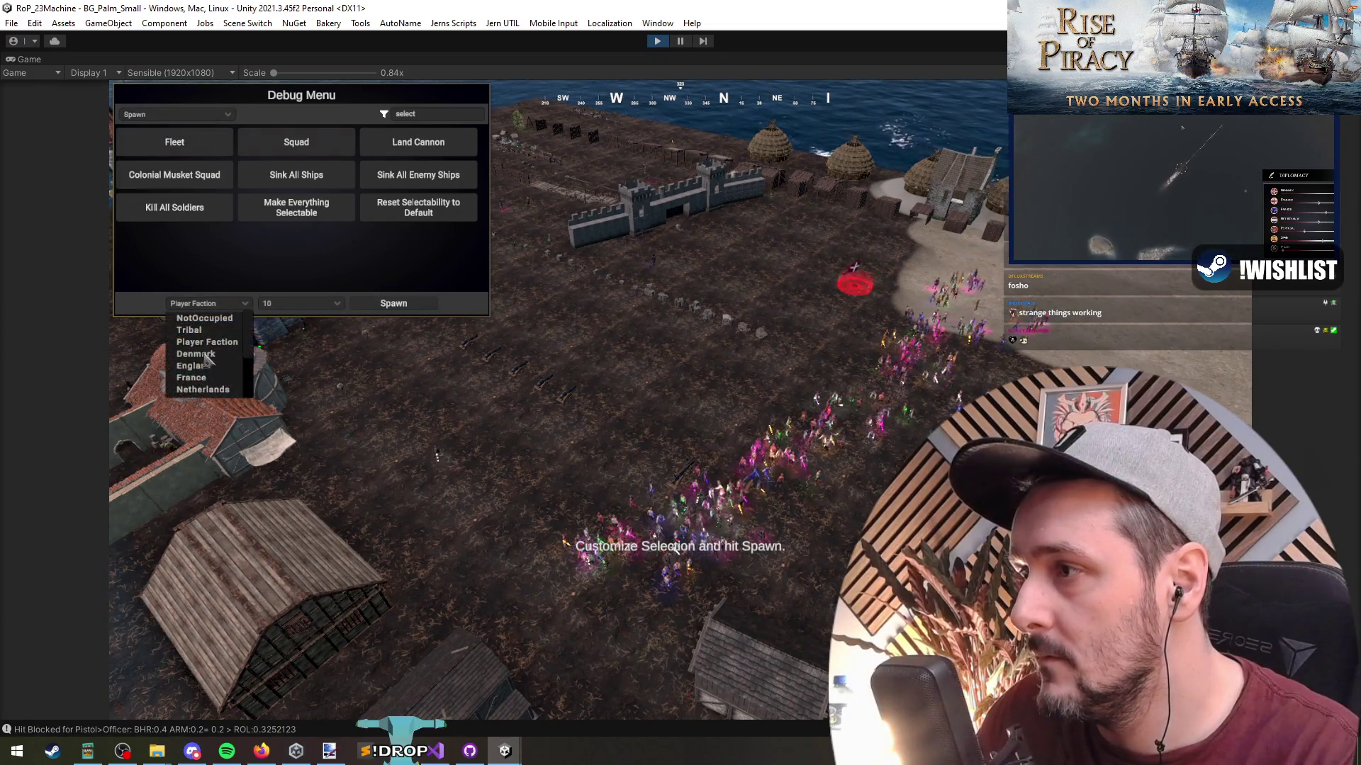
left_click(205, 303)
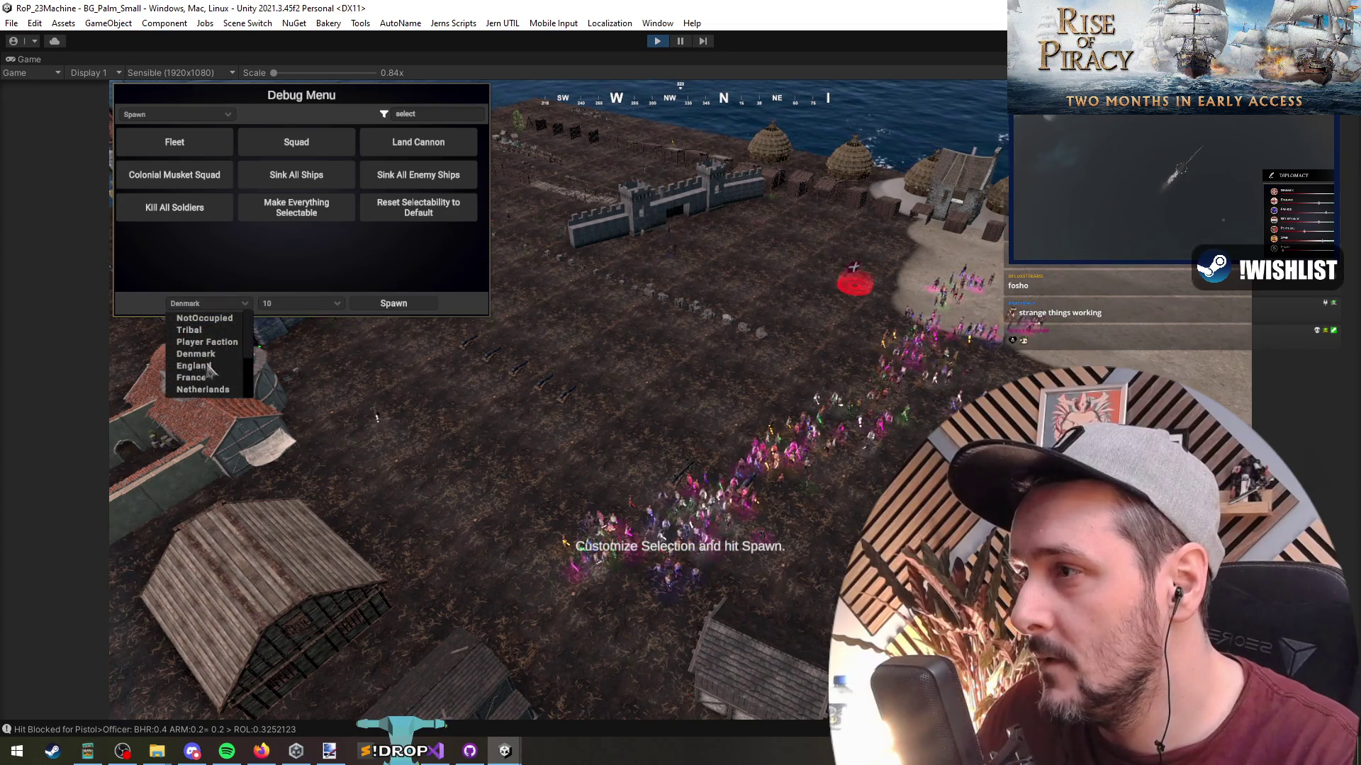
key("Escape")
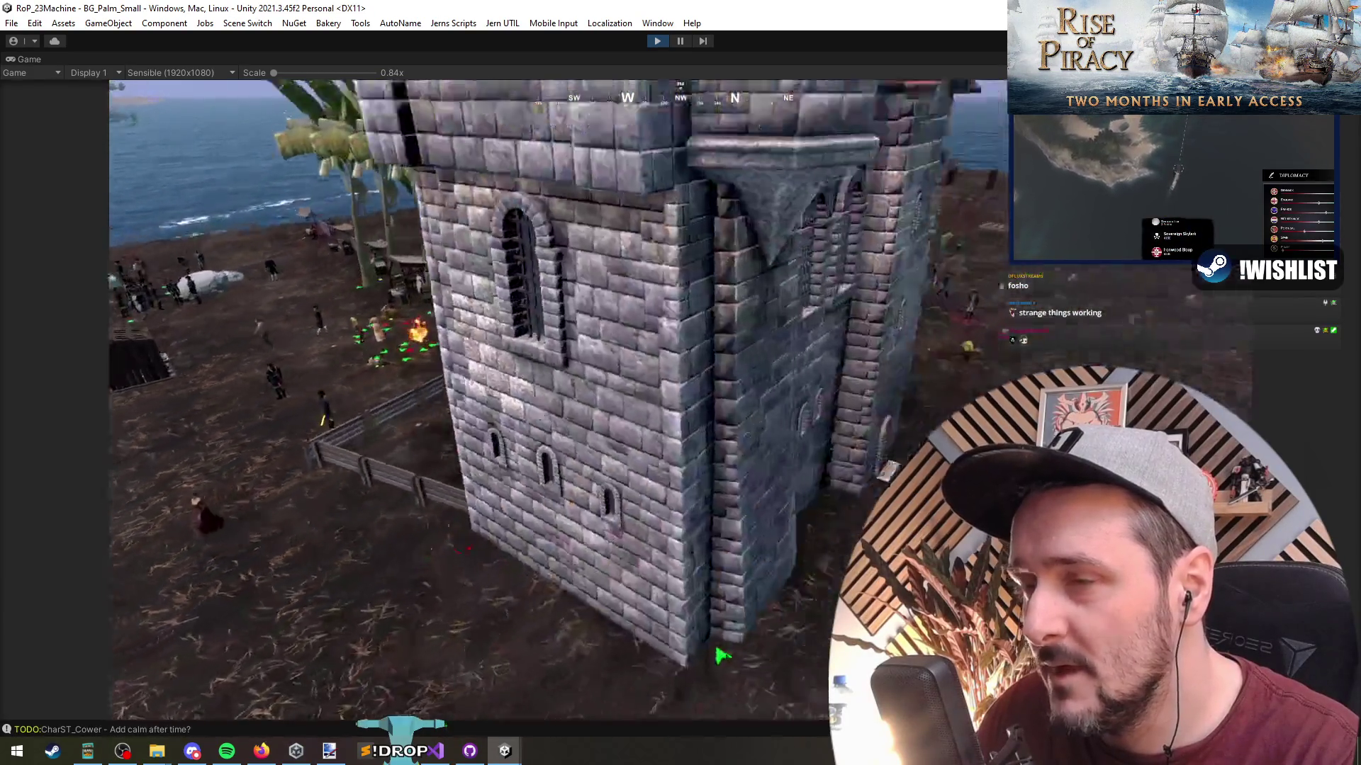
Spawn two batches of Netherlands soldiers beside the castle keep, then select the army.
key("grave")
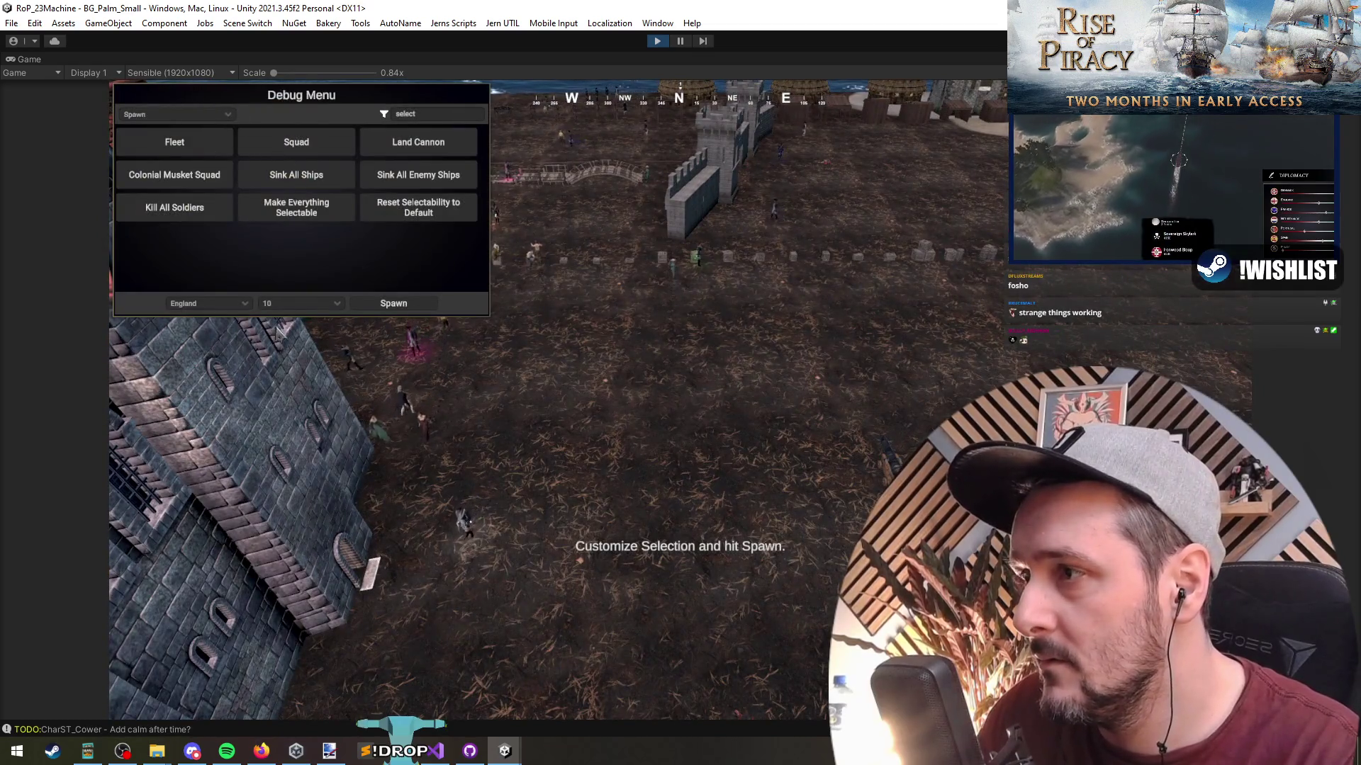
left_click(209, 303)
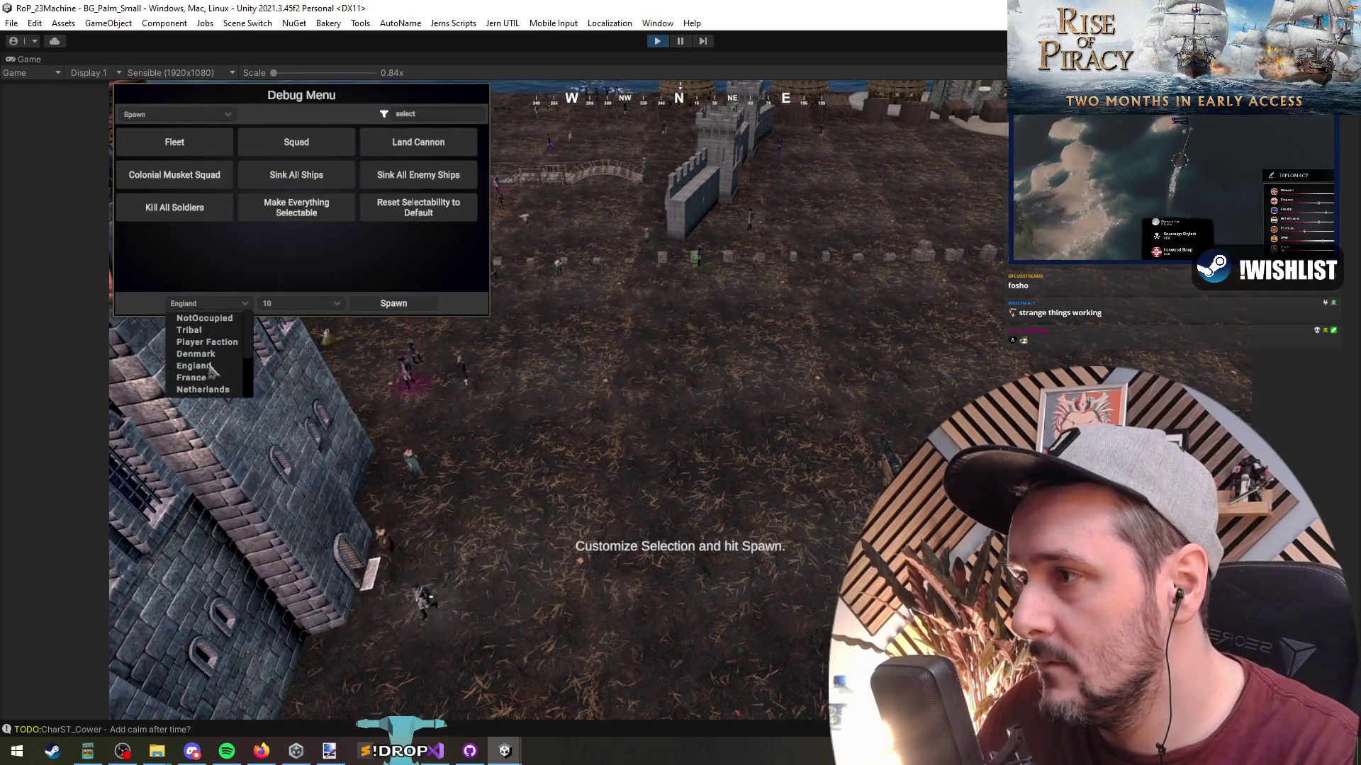
left_click(203, 389)
left_click(393, 303)
left_click(540, 368)
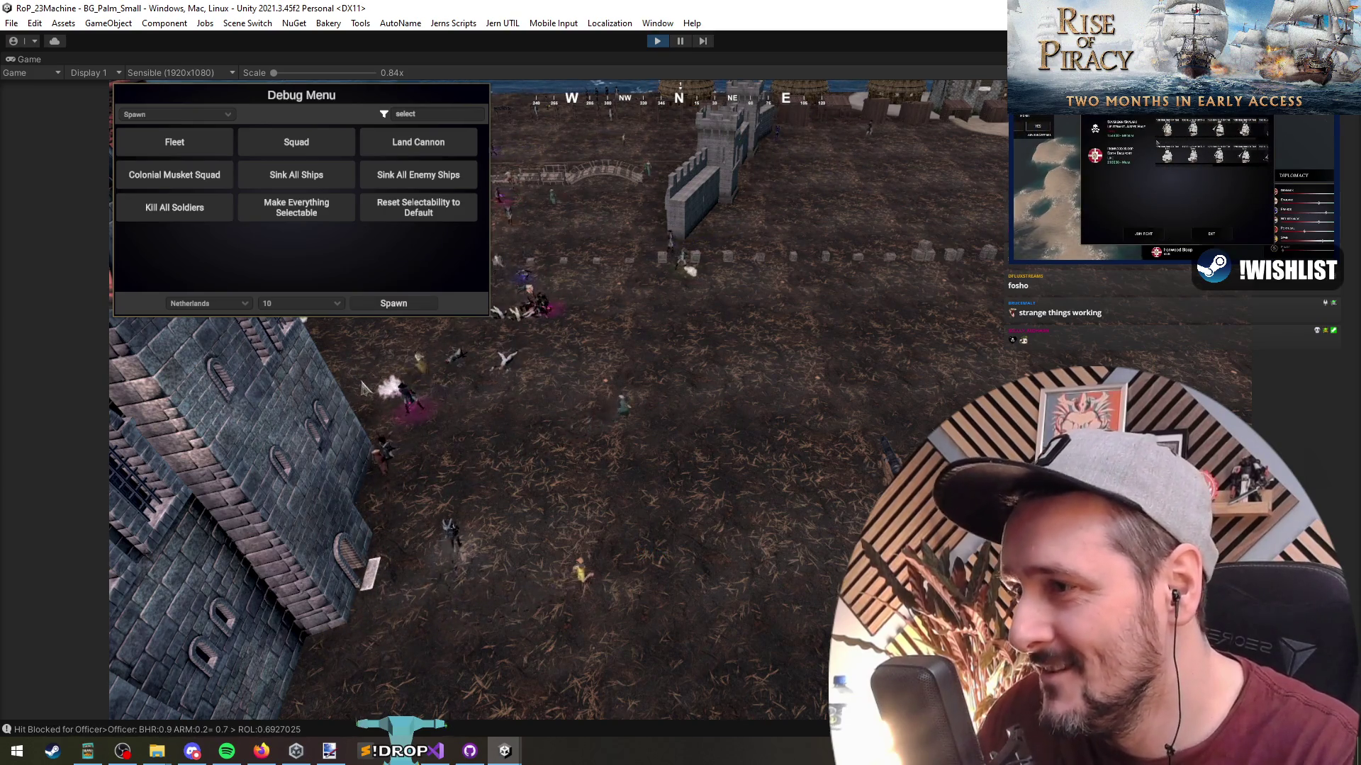
scroll(365, 389, "up", 3)
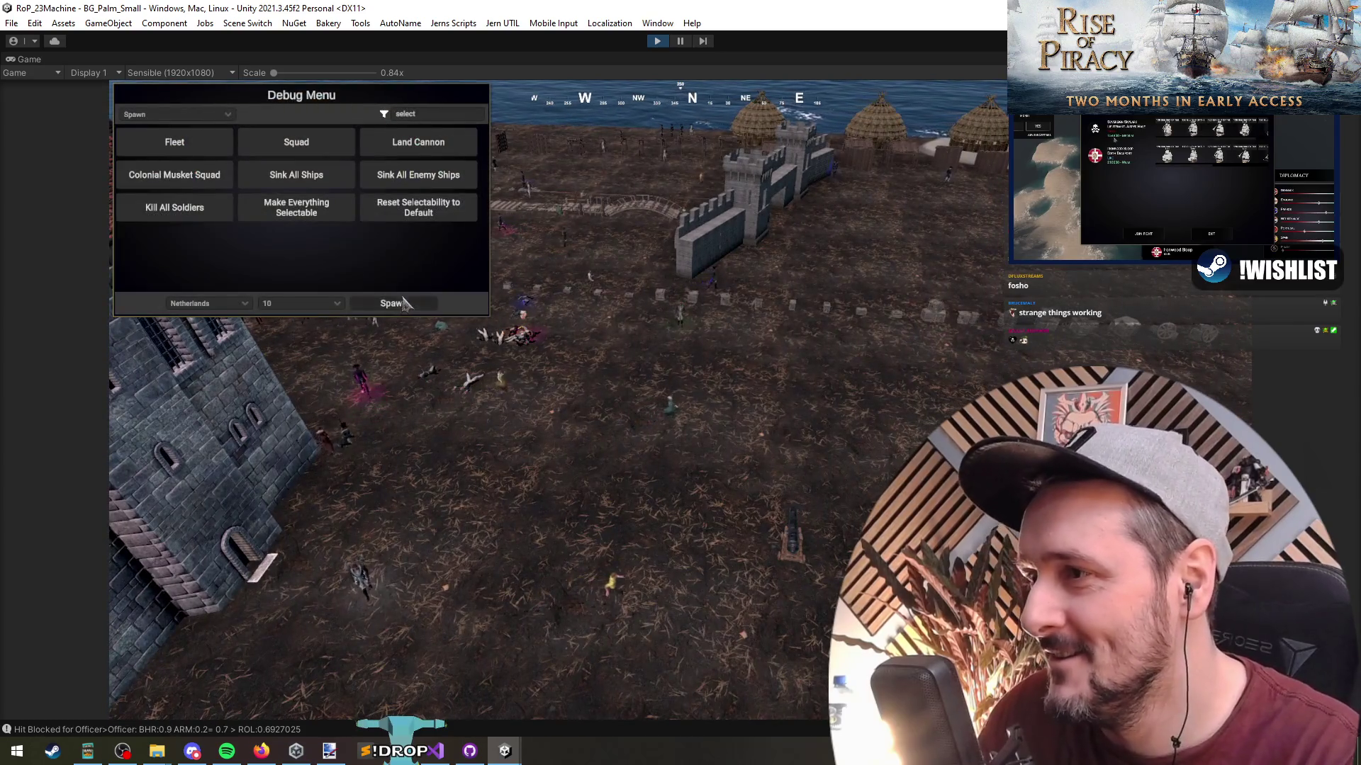
left_click(393, 303)
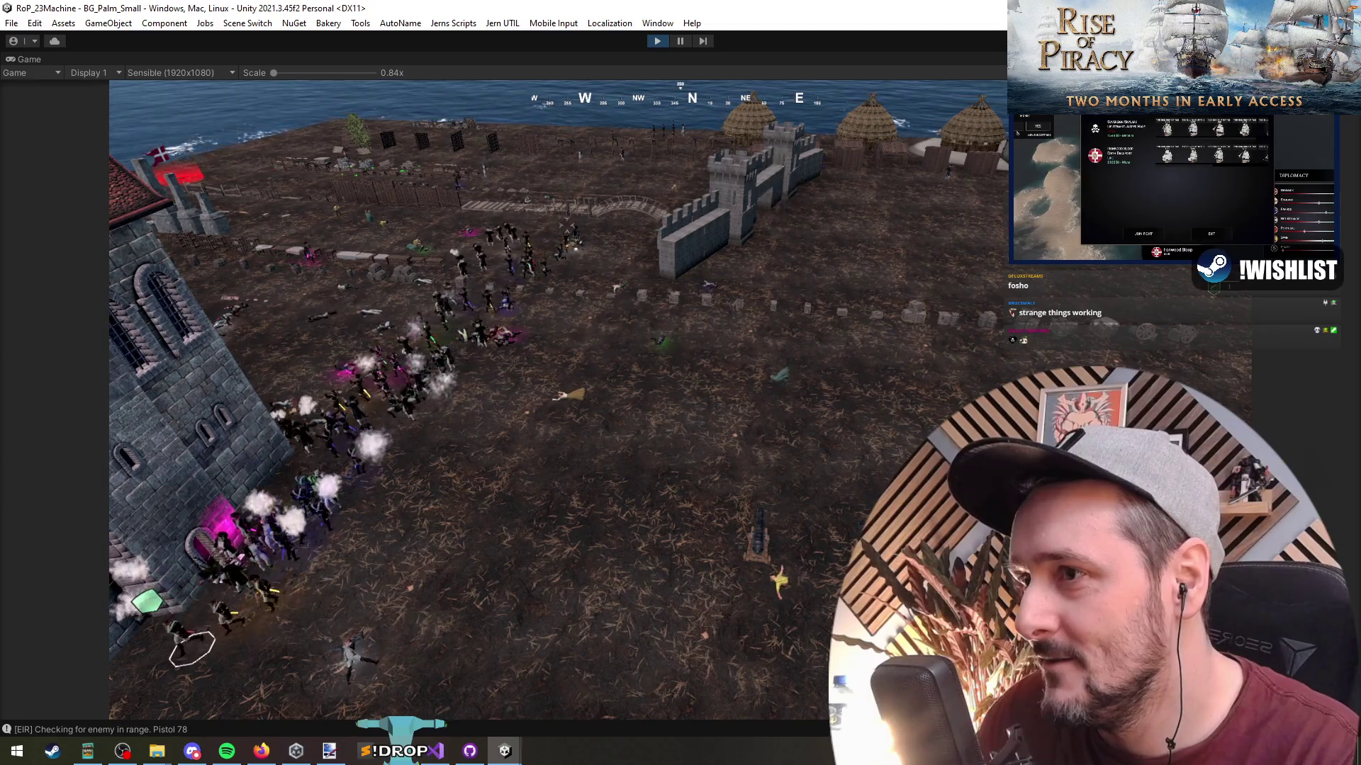
key("1")
key("d")
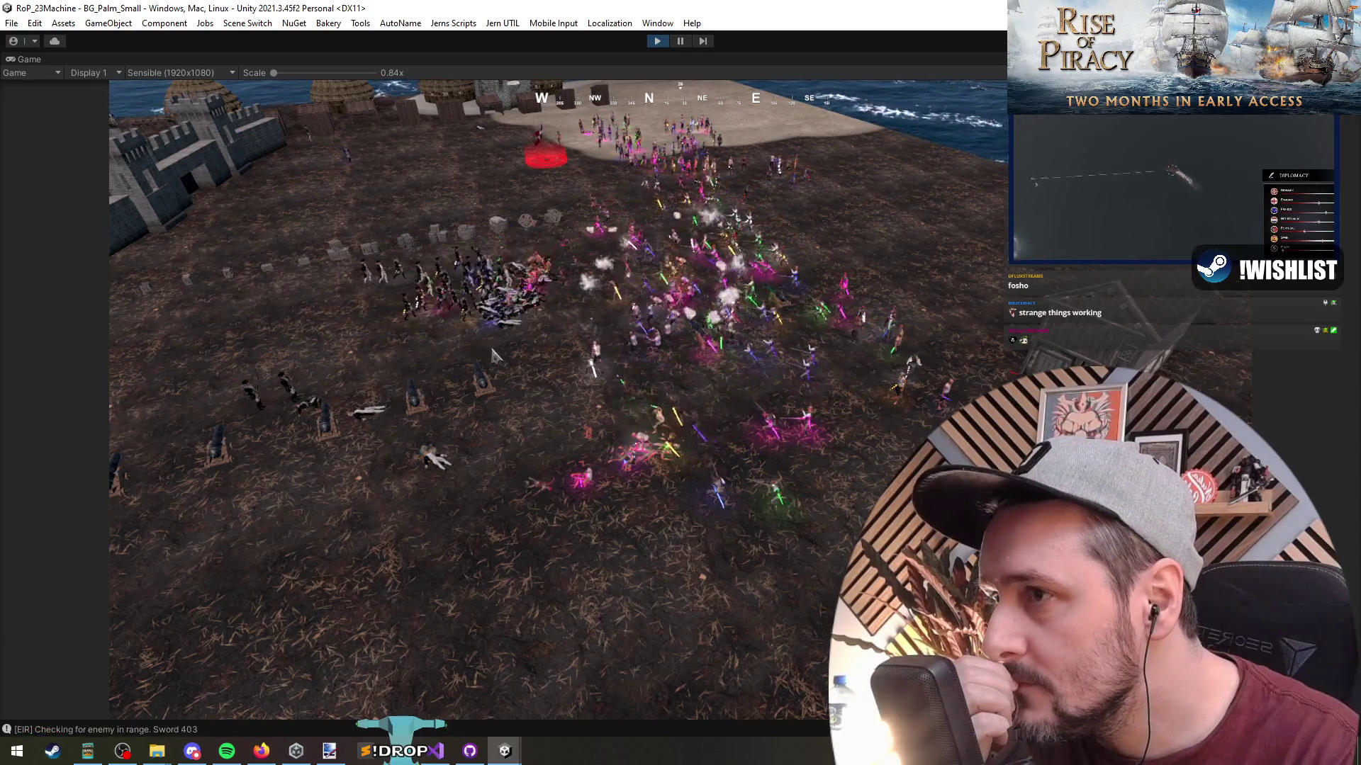
Spawn more Netherlands soldiers by the castle wall and survey the battlefield.
key("a")
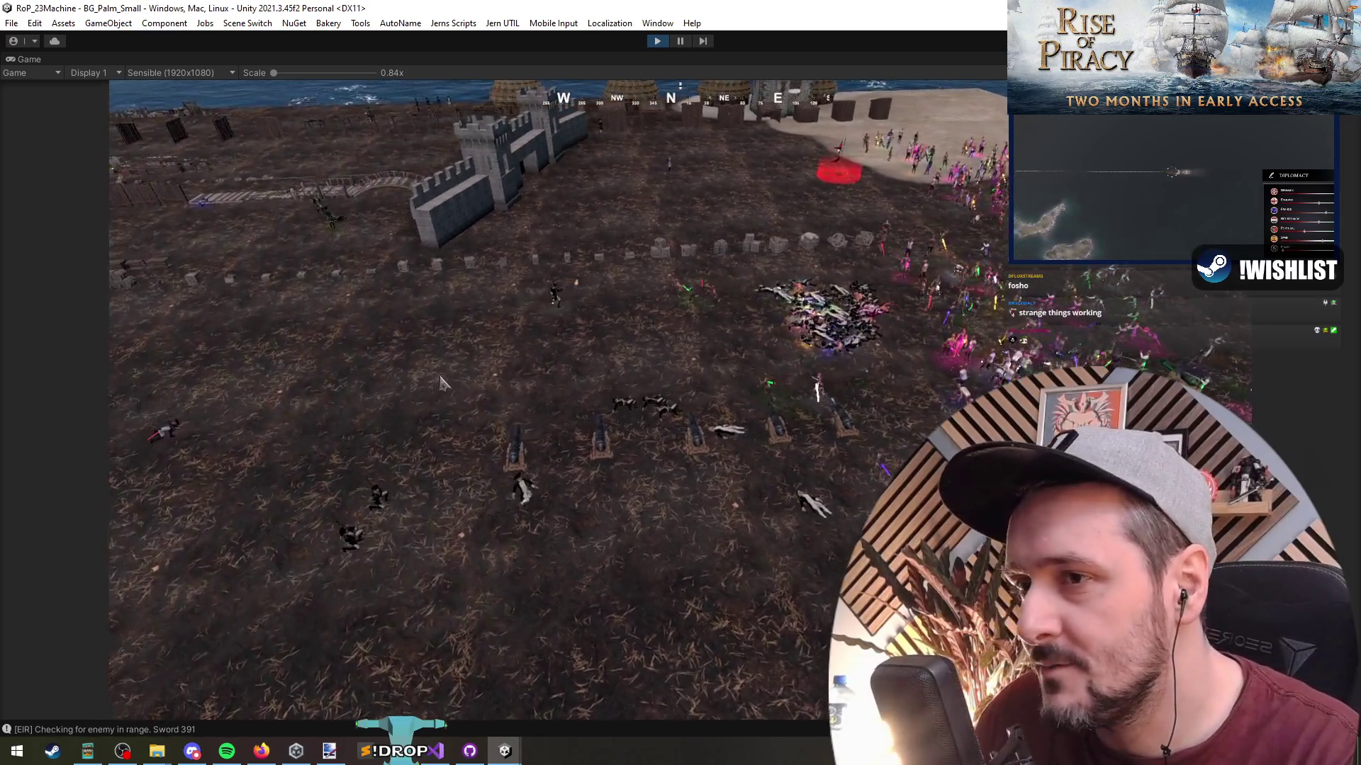
key("F1")
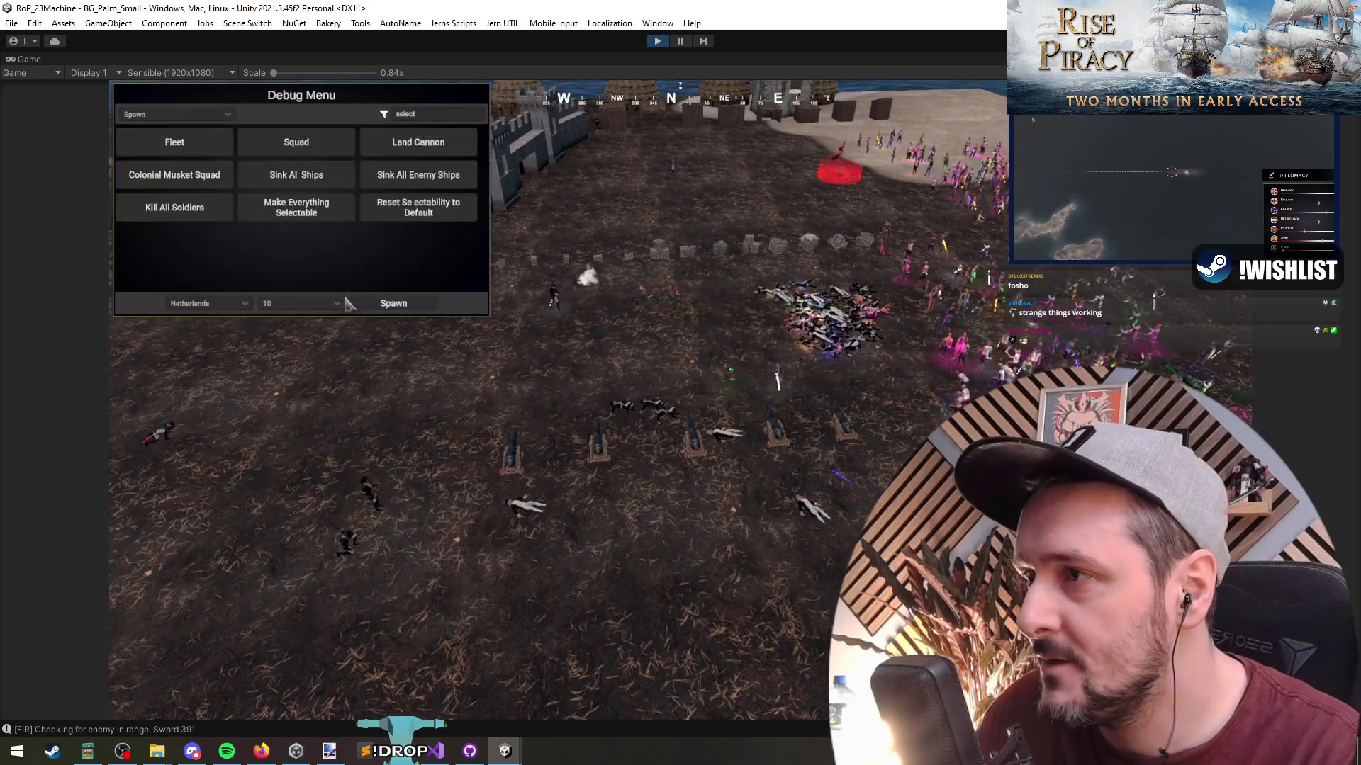
left_click(394, 304)
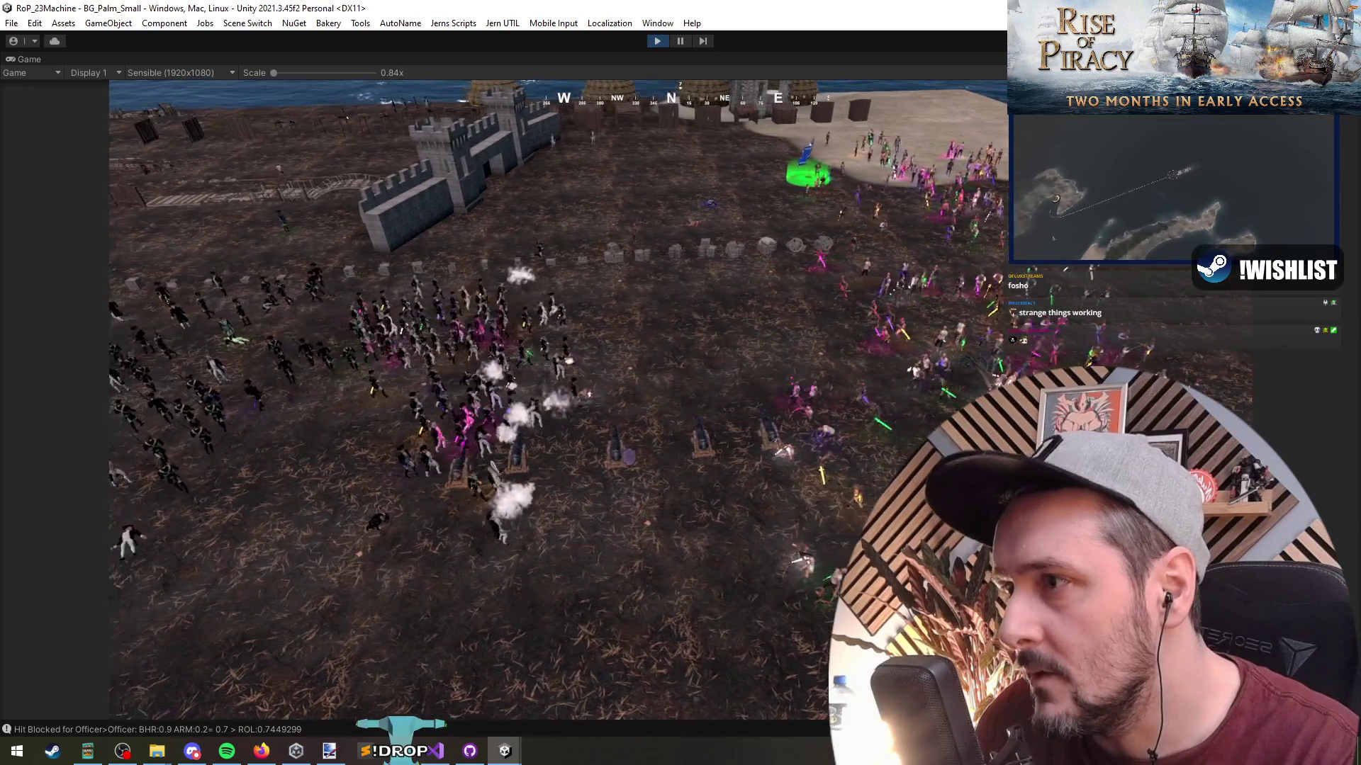
key("d")
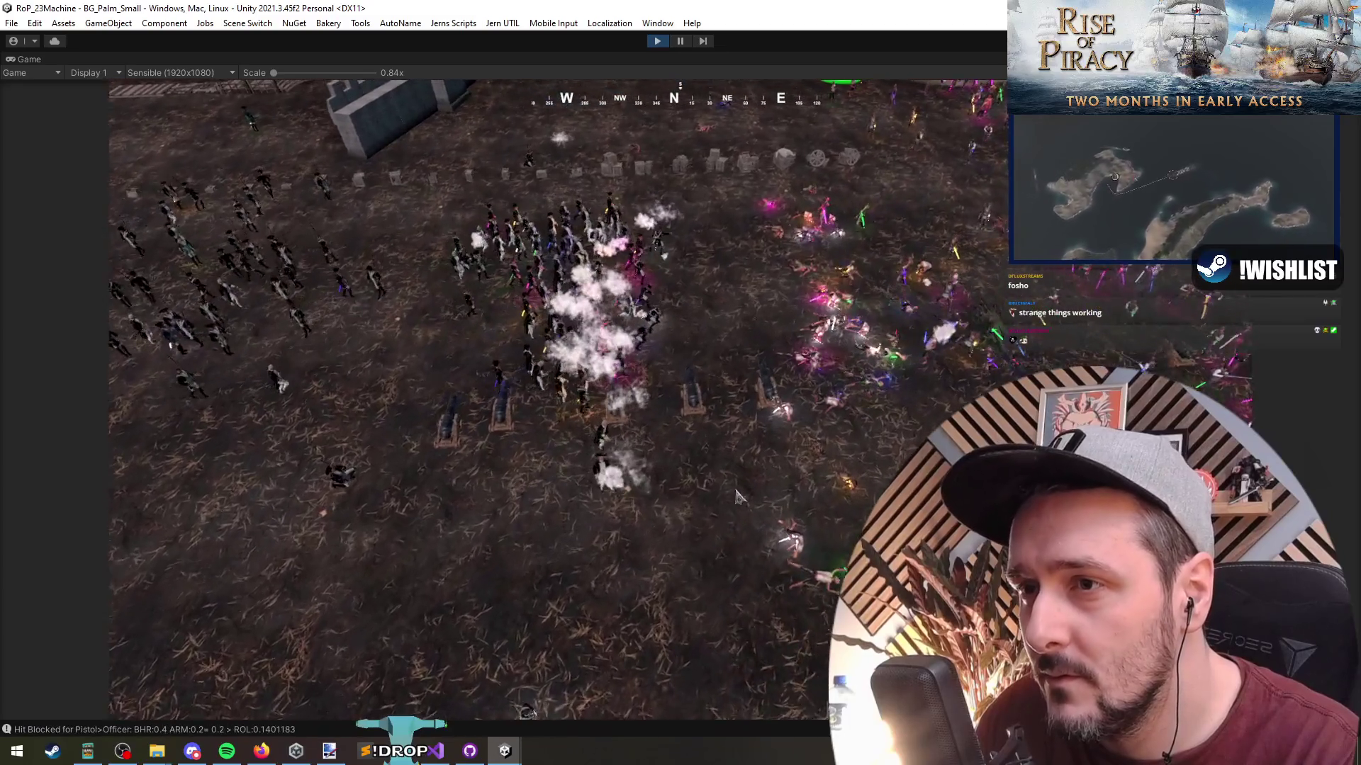
scroll(737, 496, "up", 3)
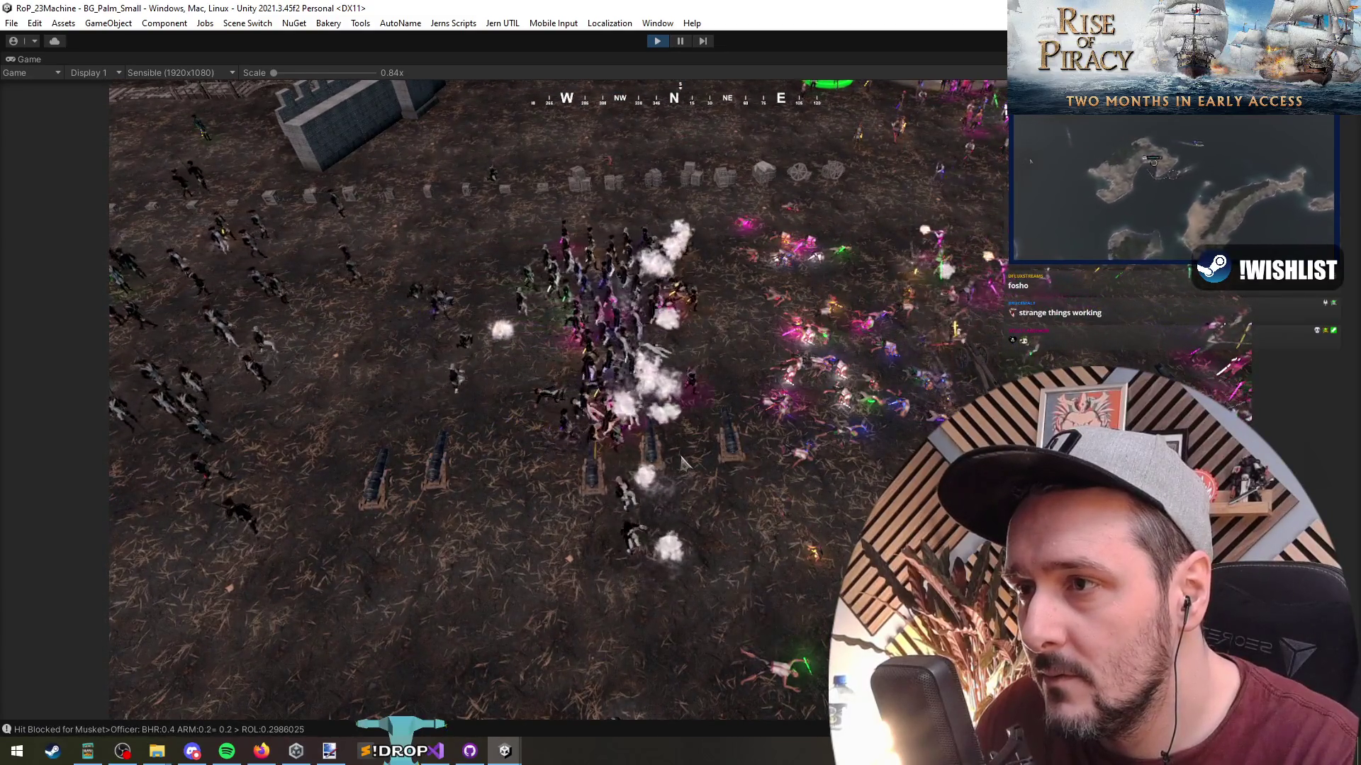
key("d")
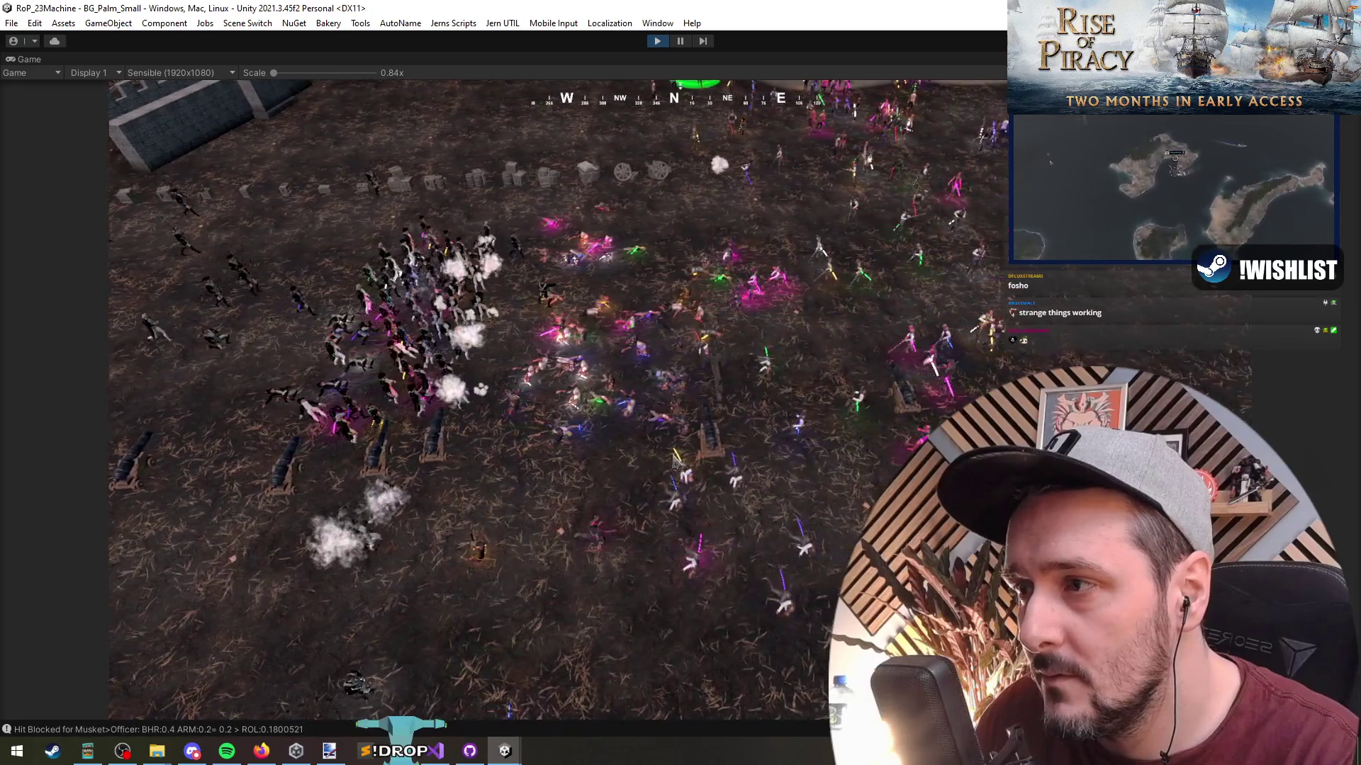
key("a")
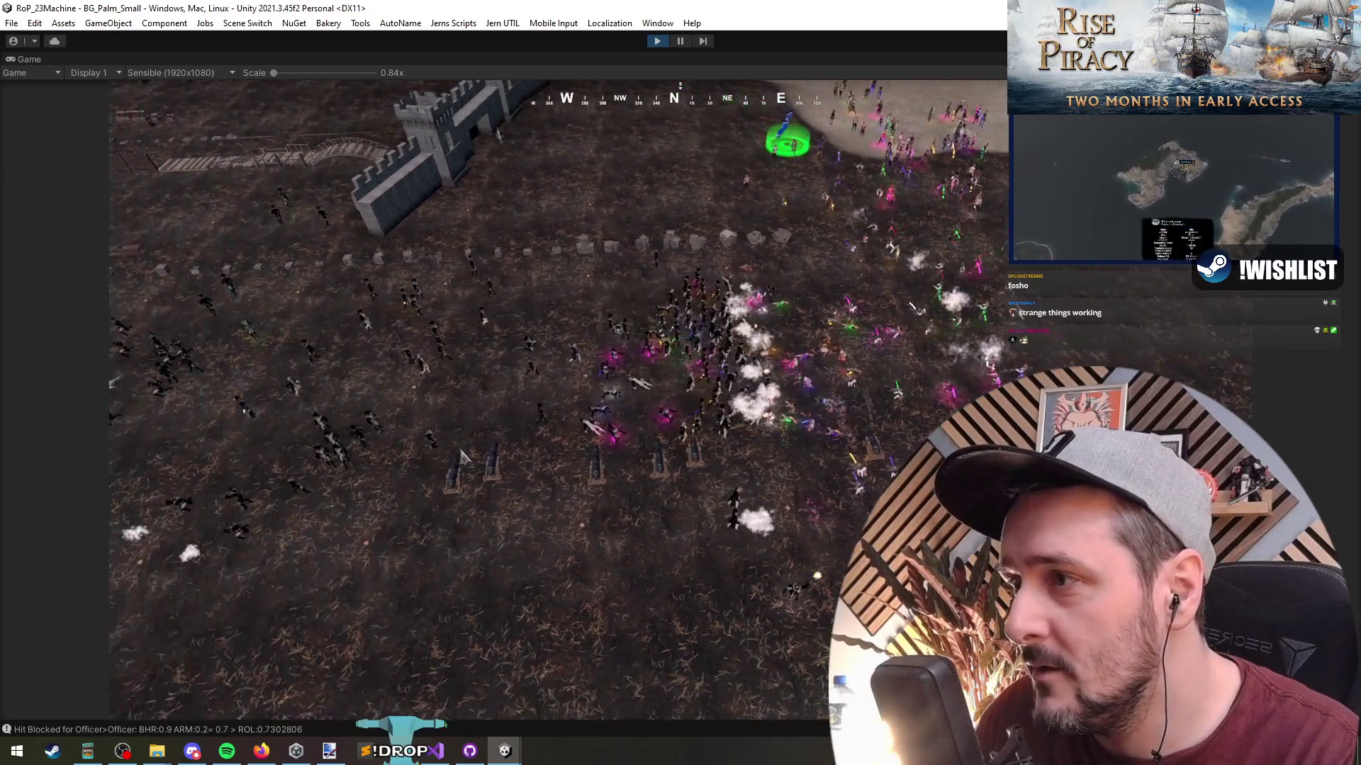
Box-select the troops on the left and order them across the battlefield.
left_click_drag(461, 457, 142, 212)
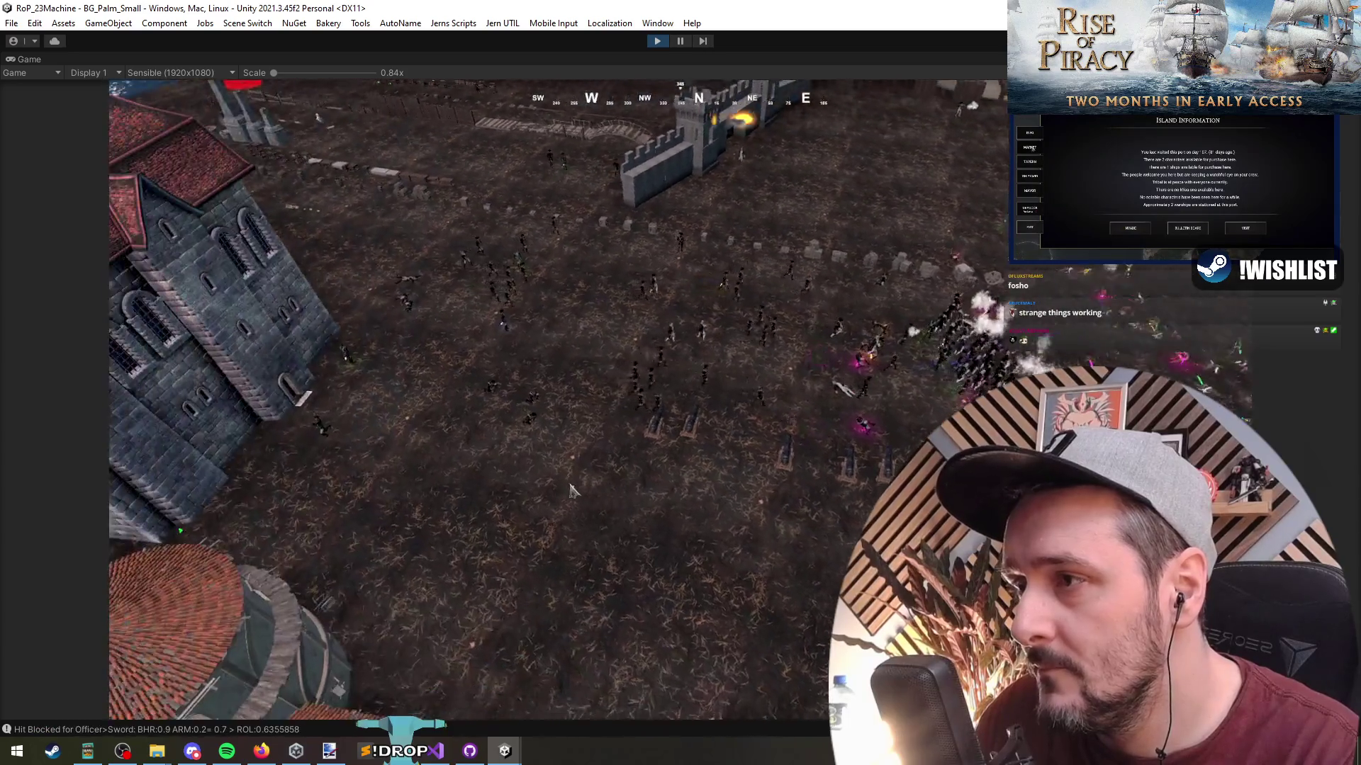
key("d")
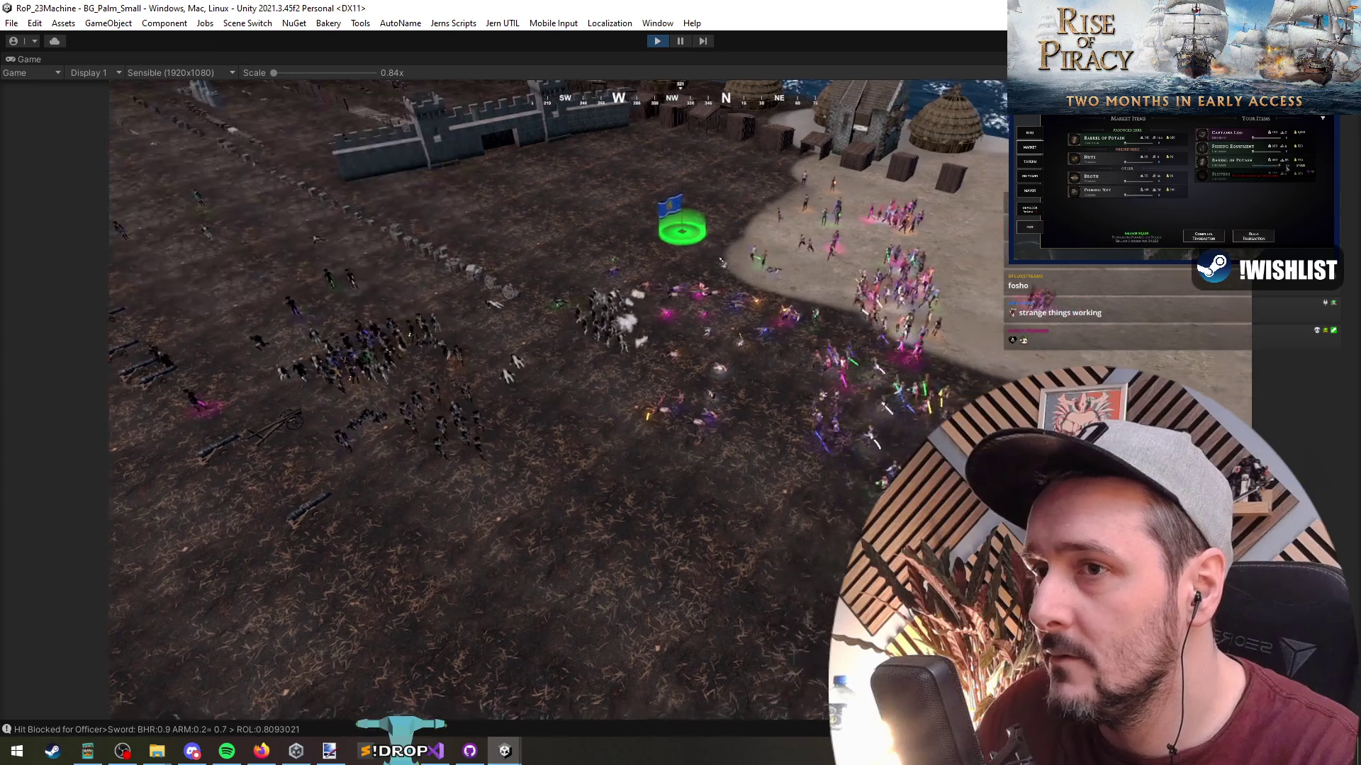
left_click(675, 505)
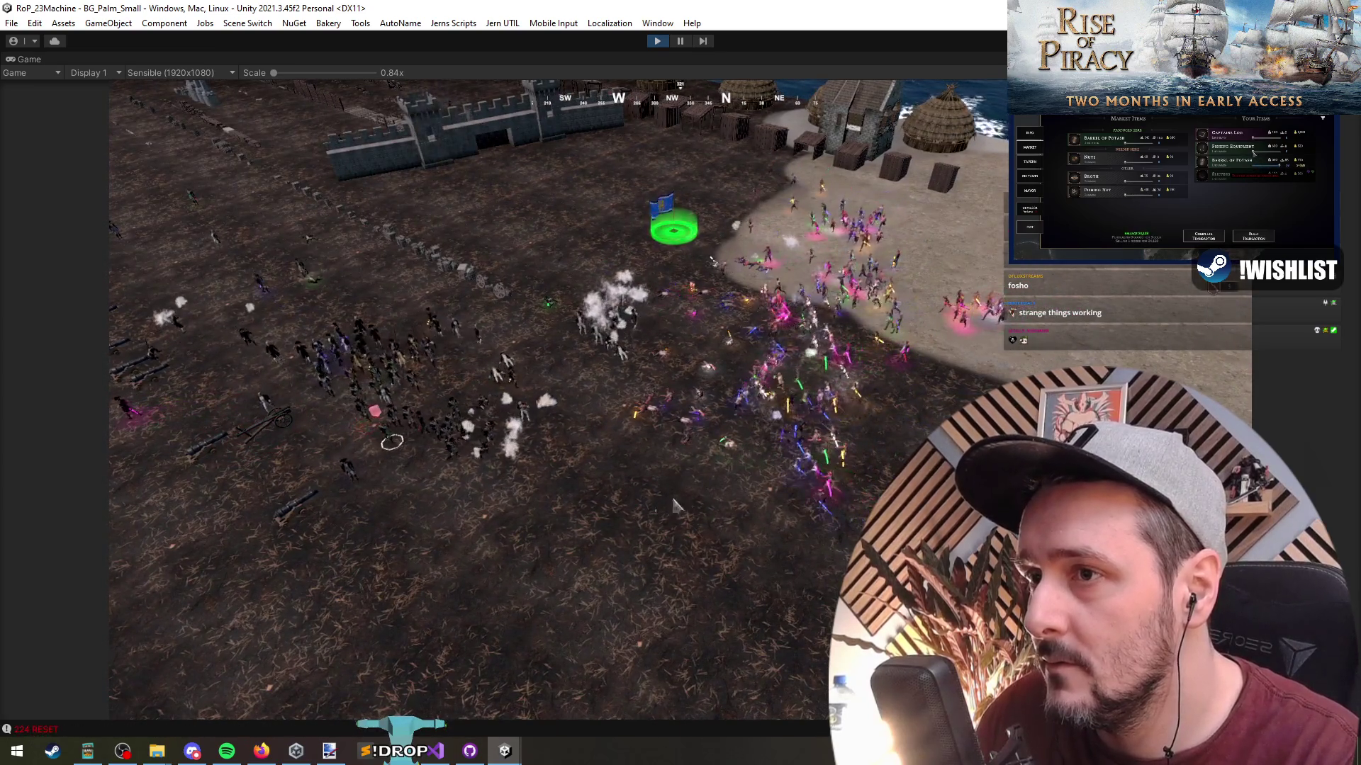
scroll(546, 515, "up", 3)
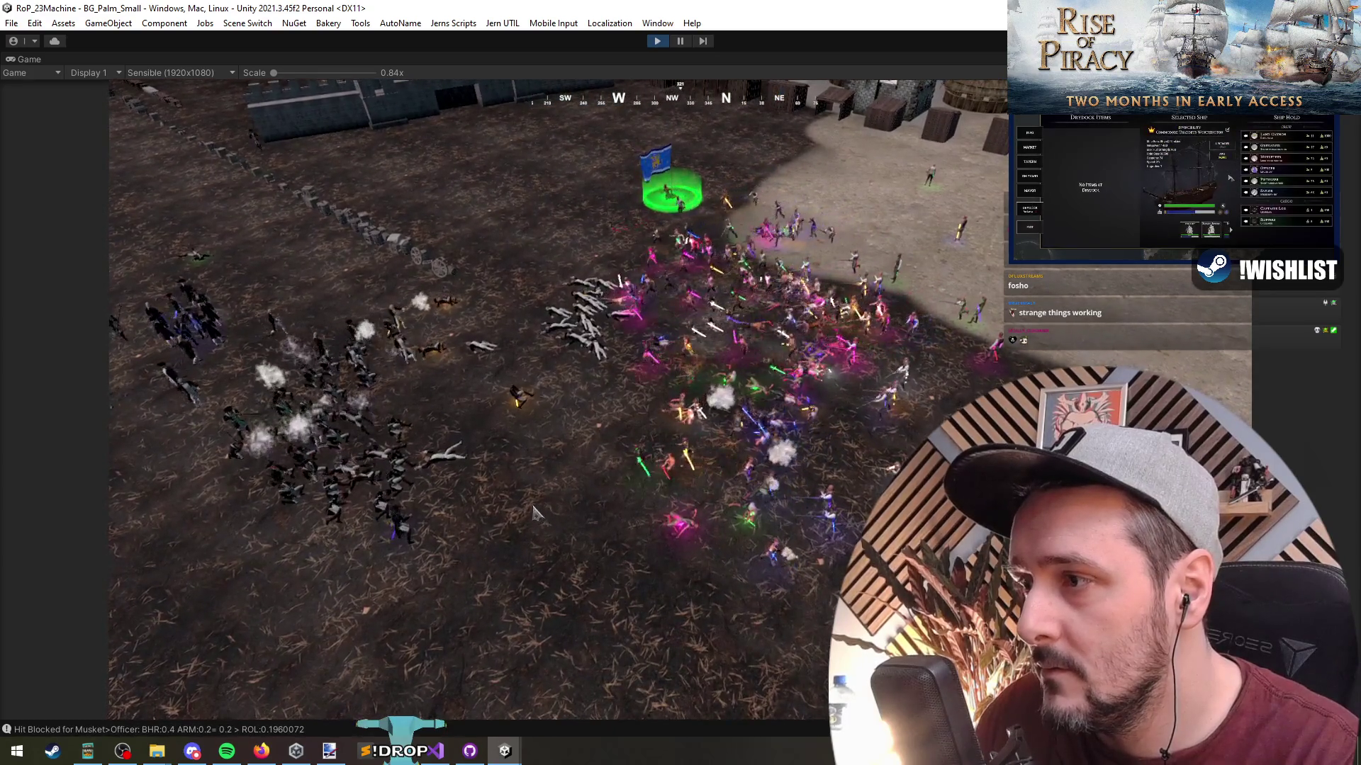
key("a")
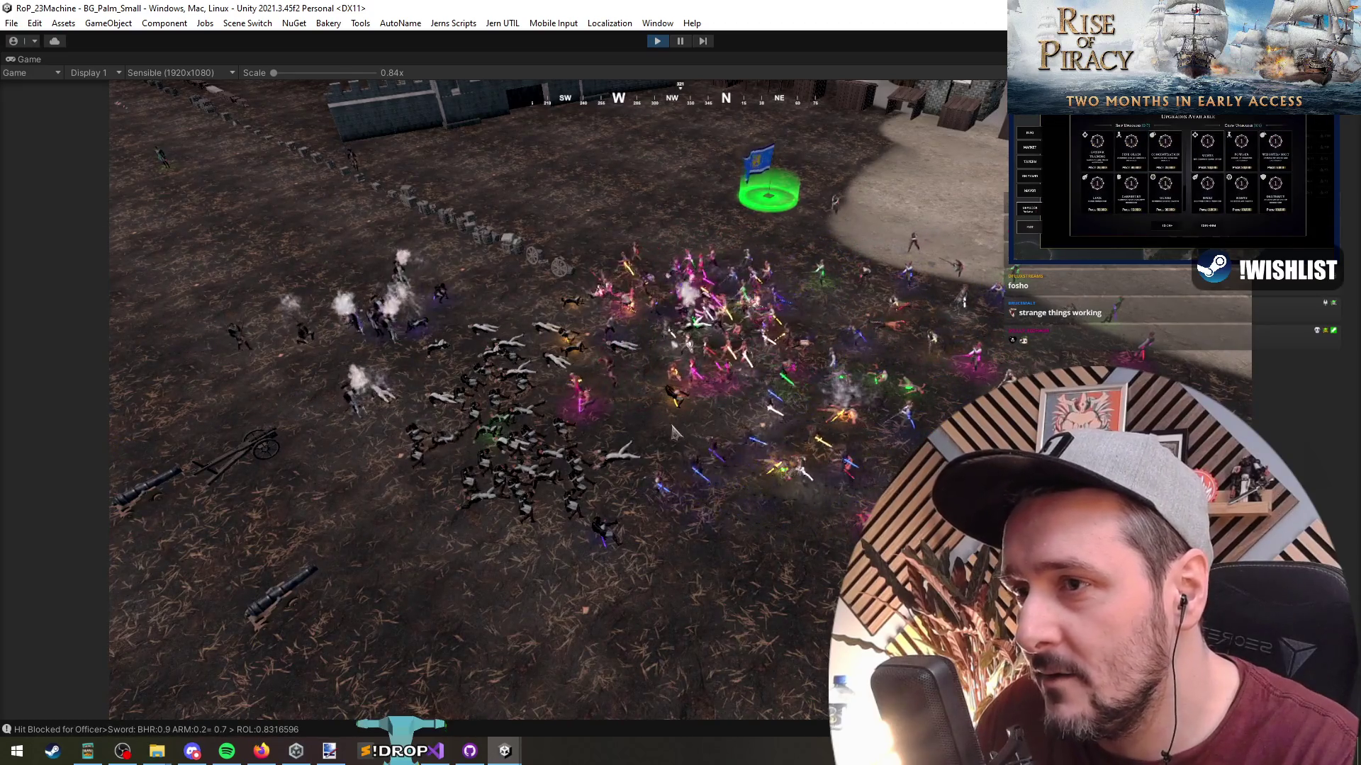
key("a")
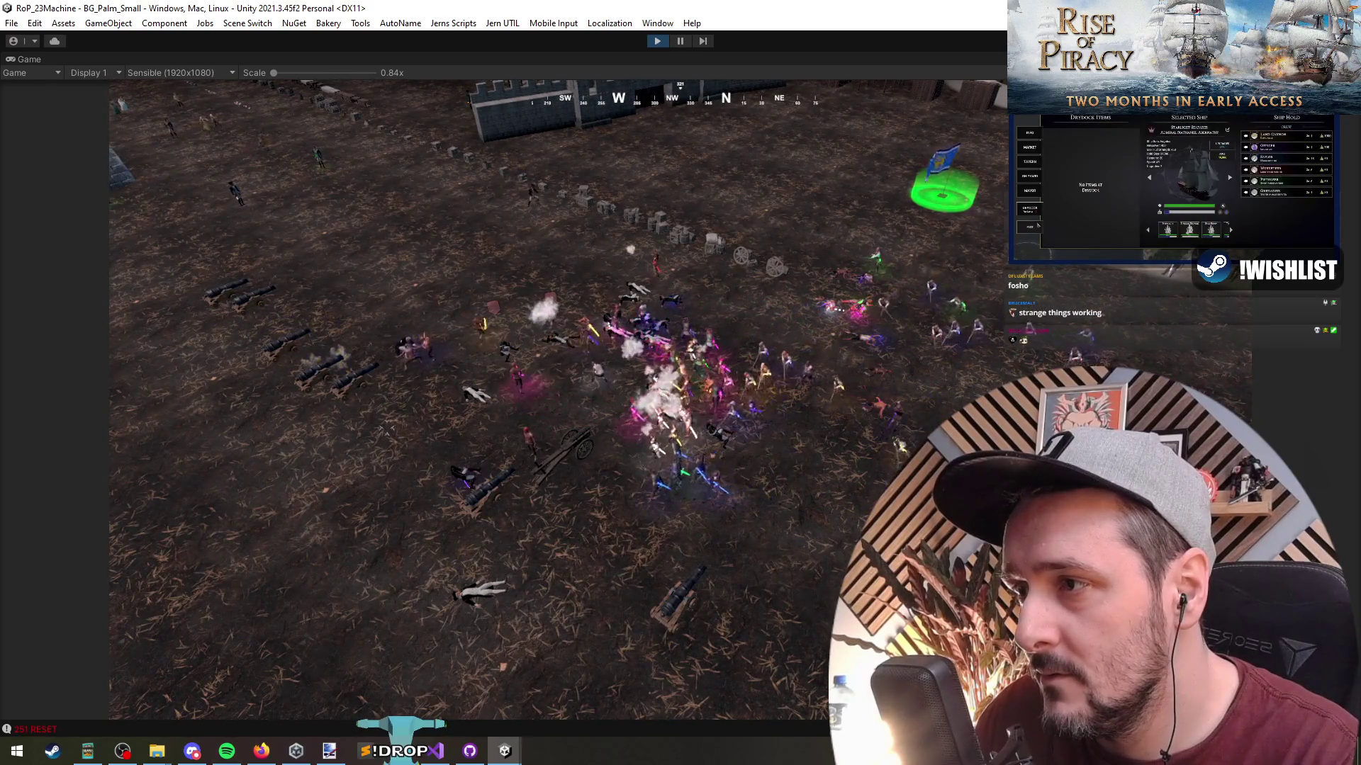
Follow the fighting toward the castle until only a few soldiers remain.
key("w")
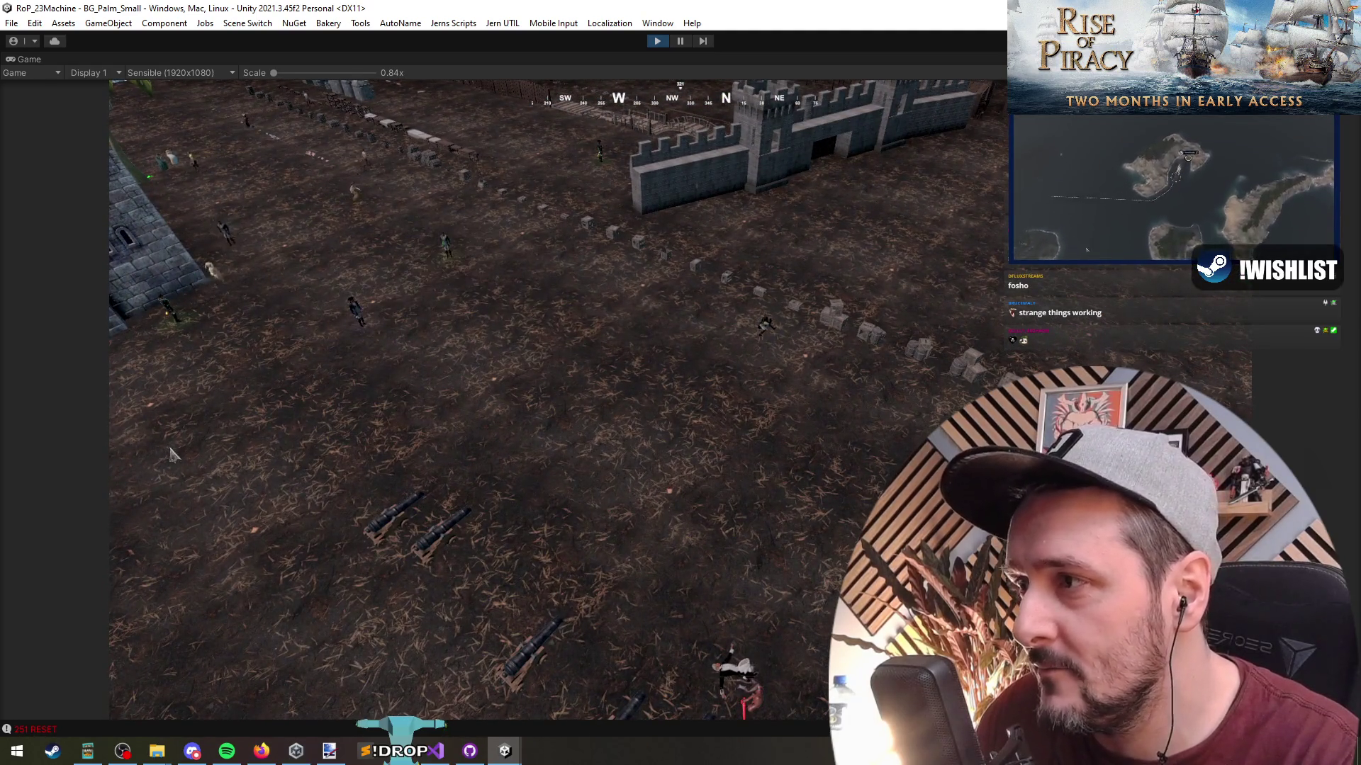
key("s")
key("a")
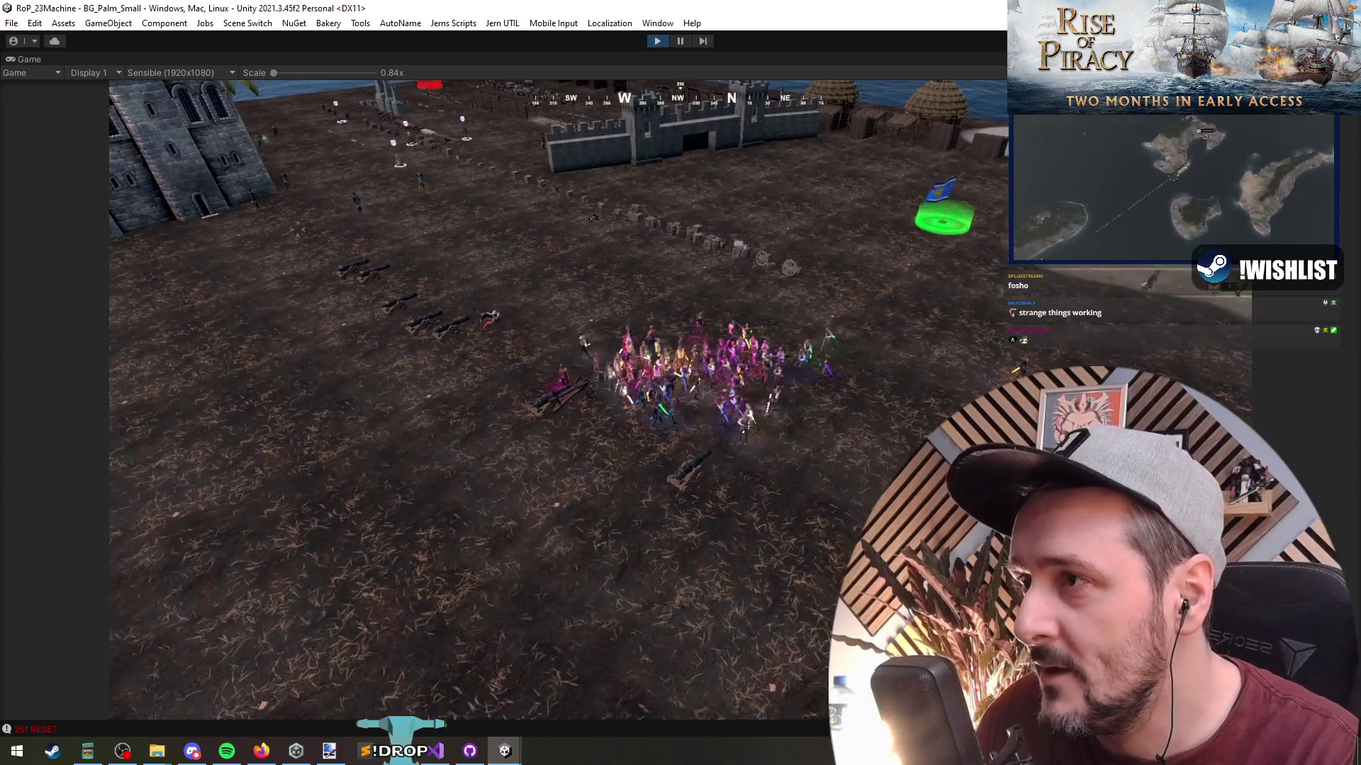
key("w")
scroll(488, 388, "up", 5)
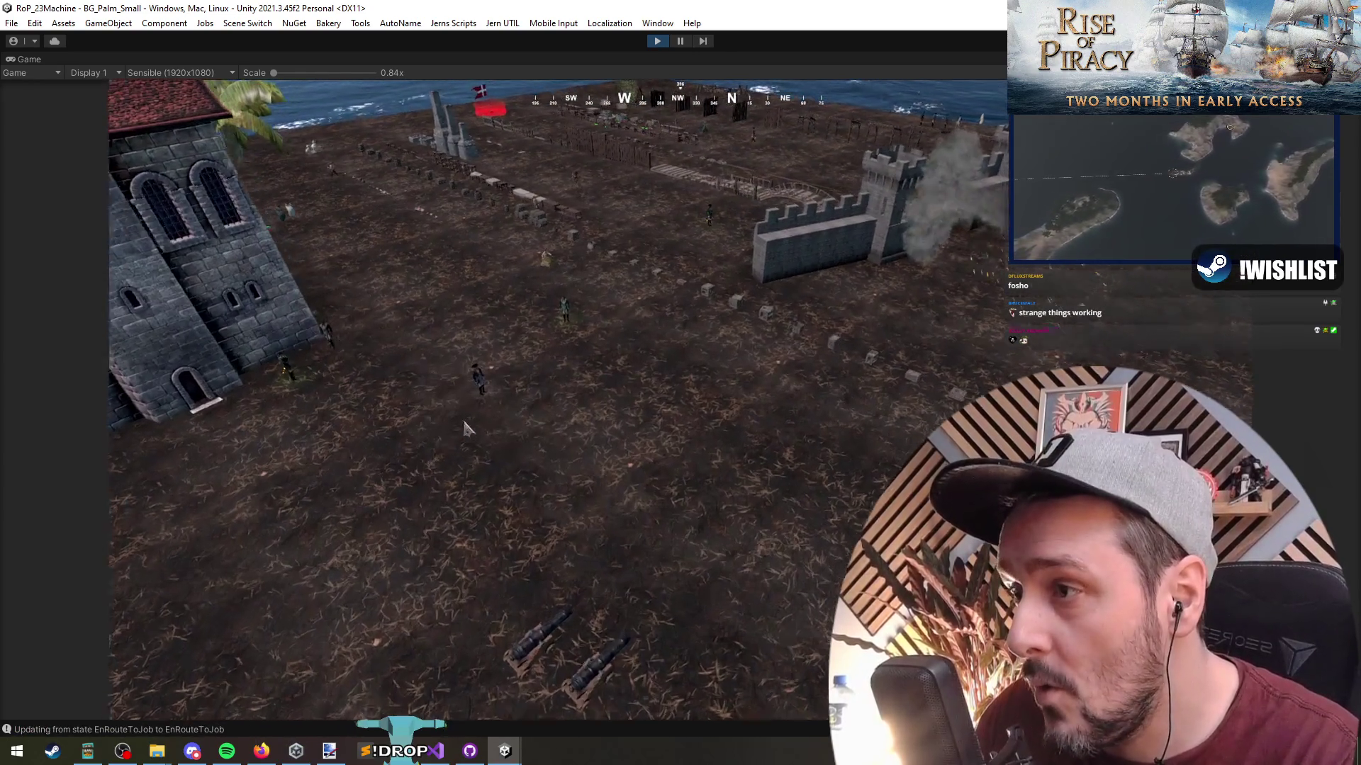
key("w")
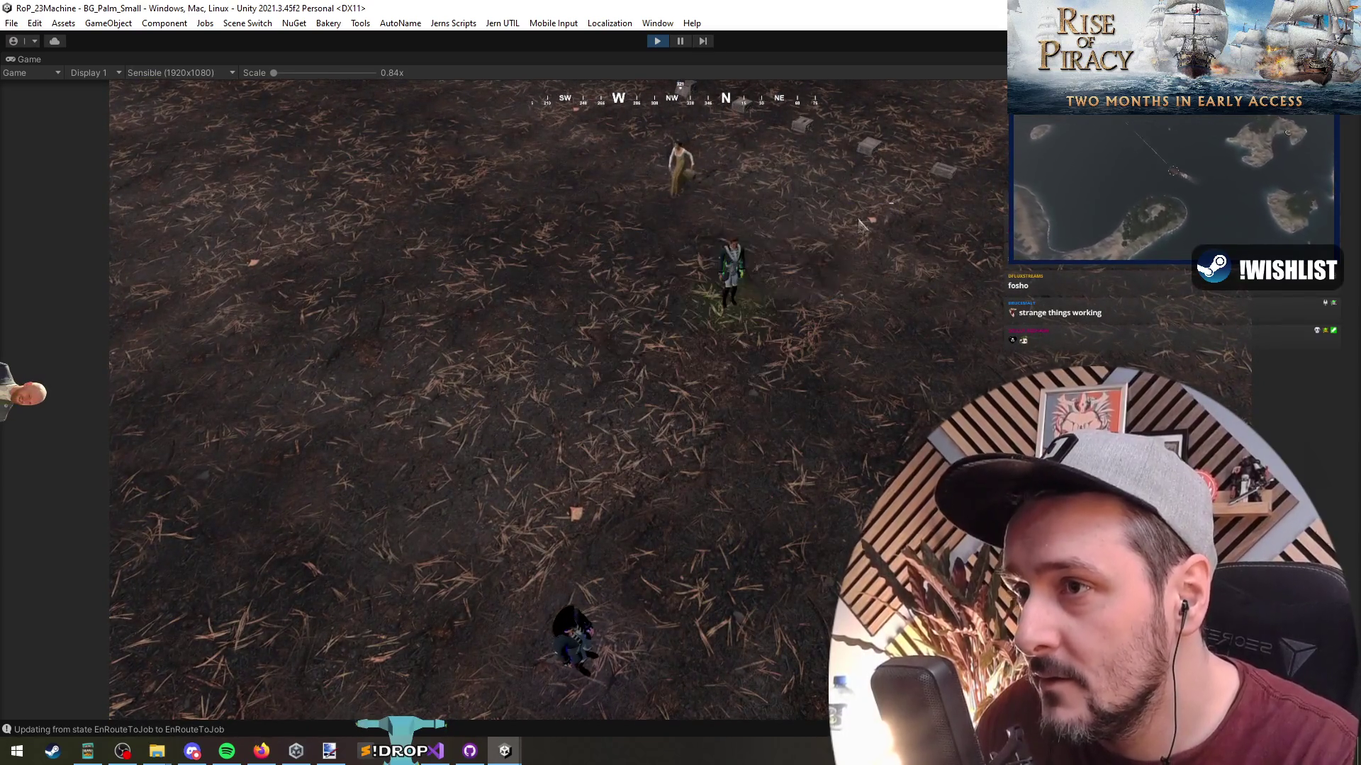
key("F1")
type("every")
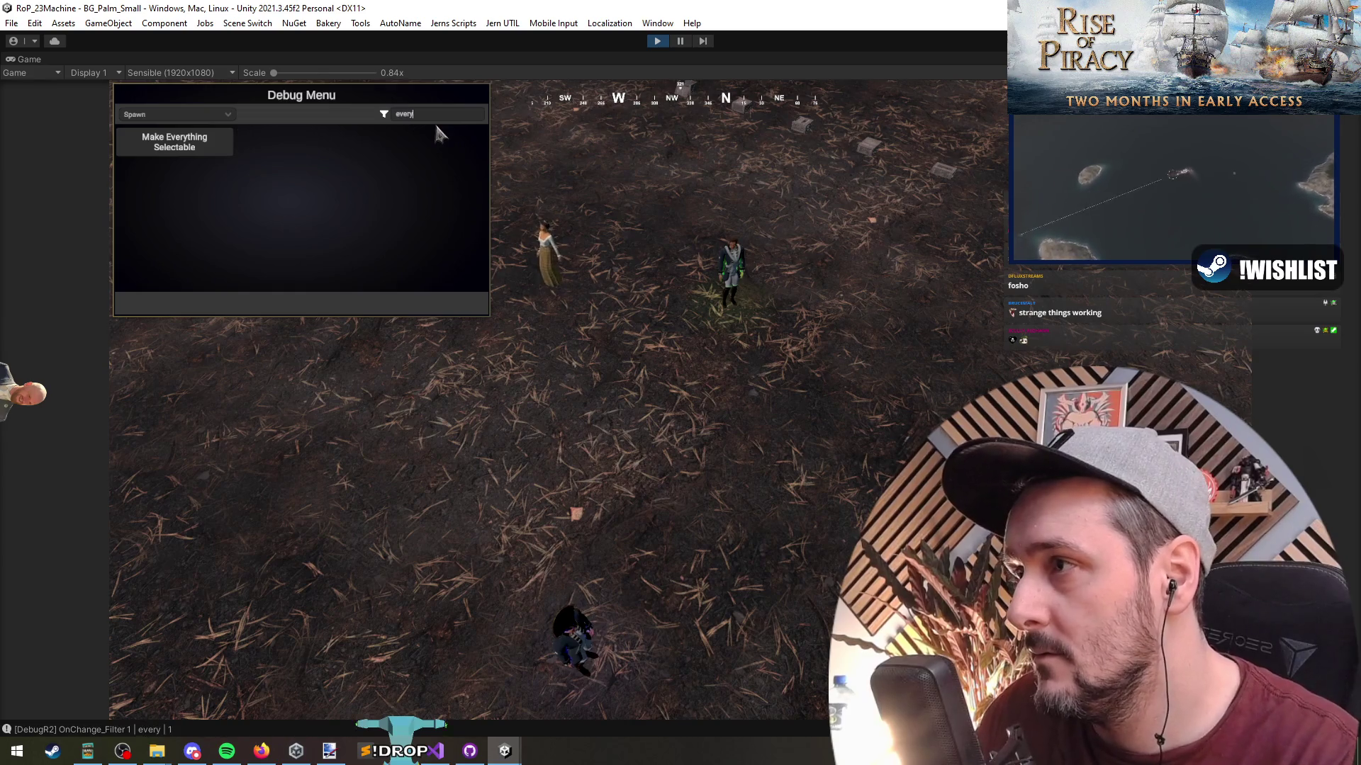
Run Make Everything Selectable and box-select the soldiers around the officer.
key("Return")
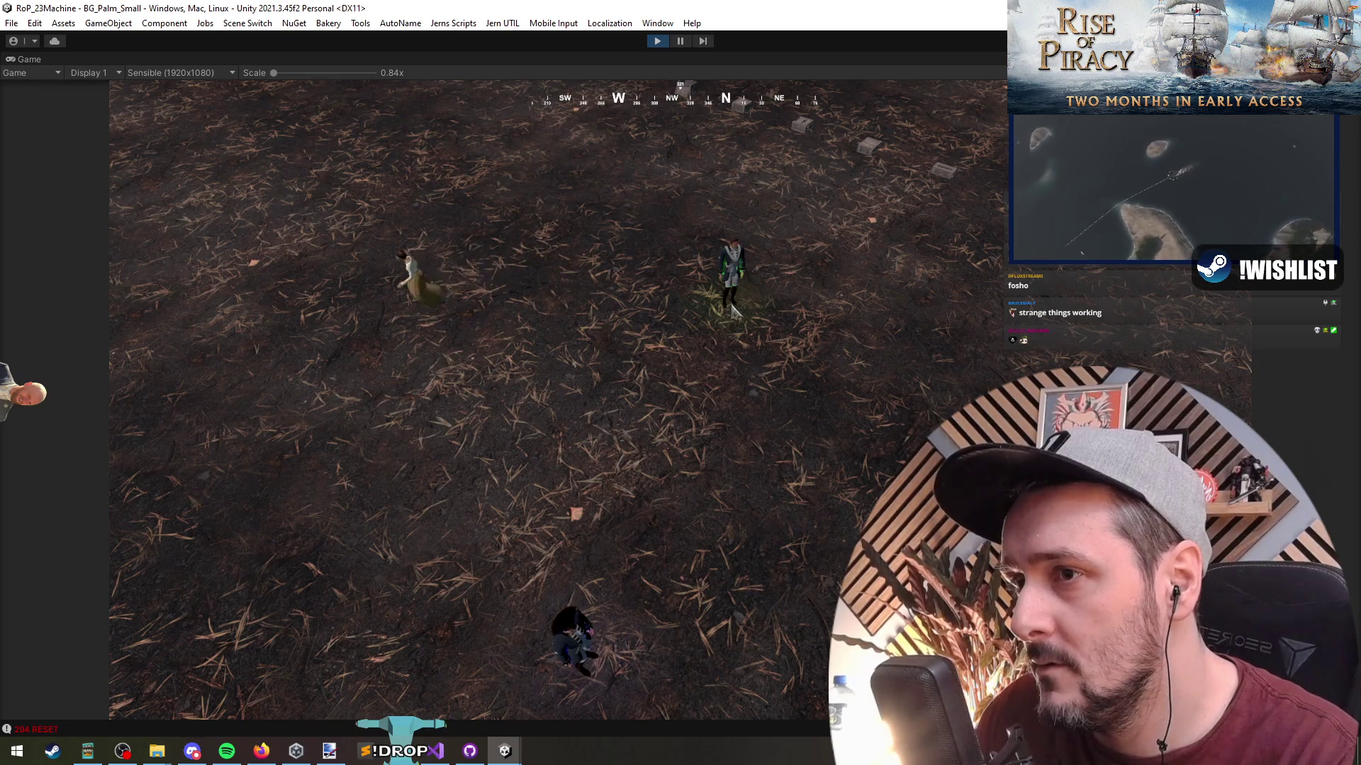
scroll(594, 402, "down", 5)
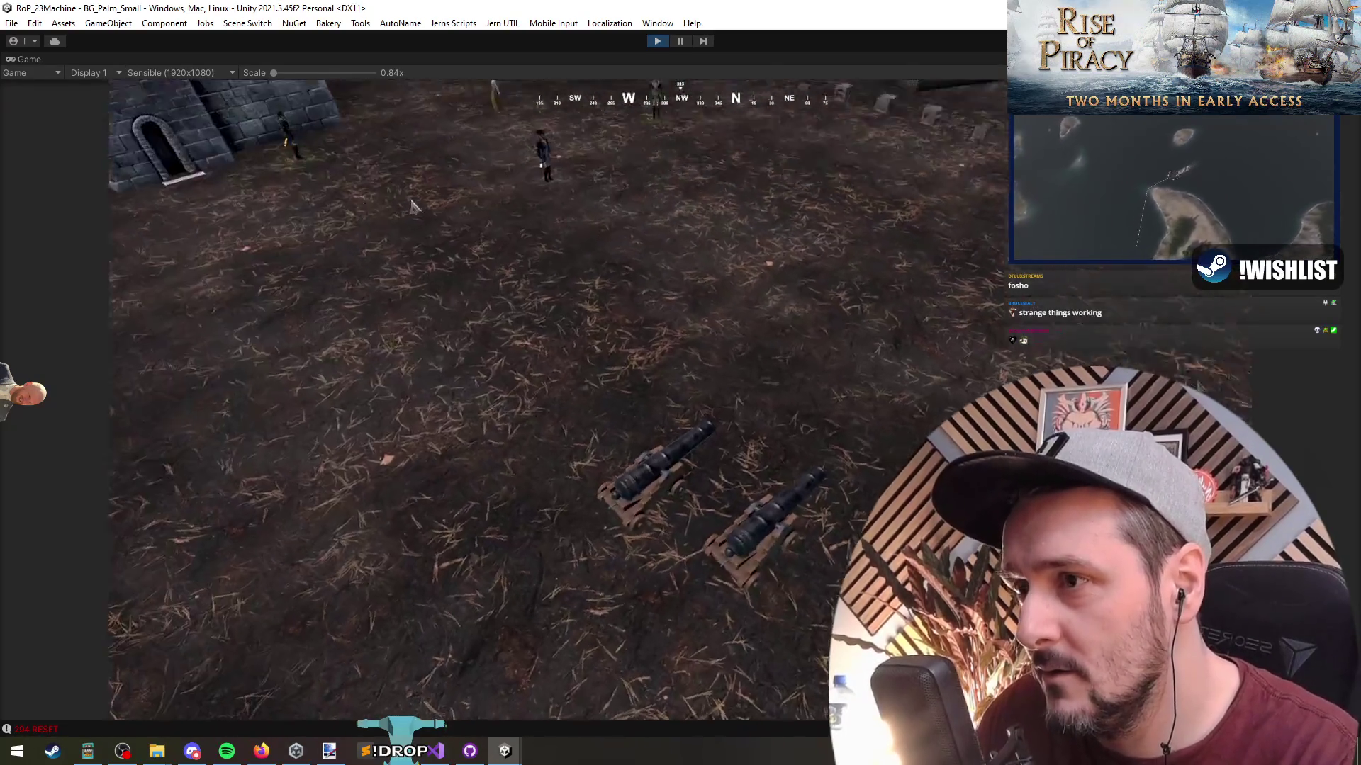
left_click_drag(713, 216, 434, 343)
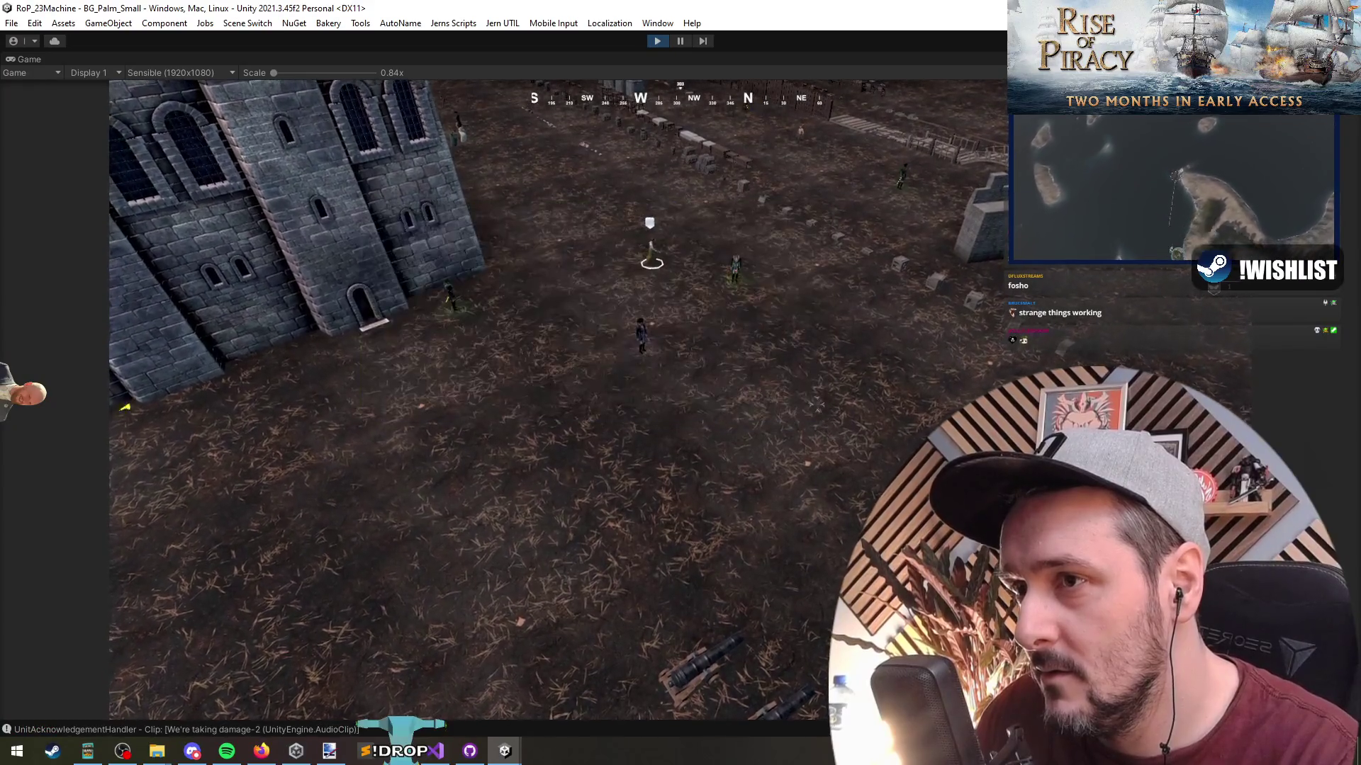
left_click_drag(594, 291, 657, 336)
scroll(576, 388, "up", 5)
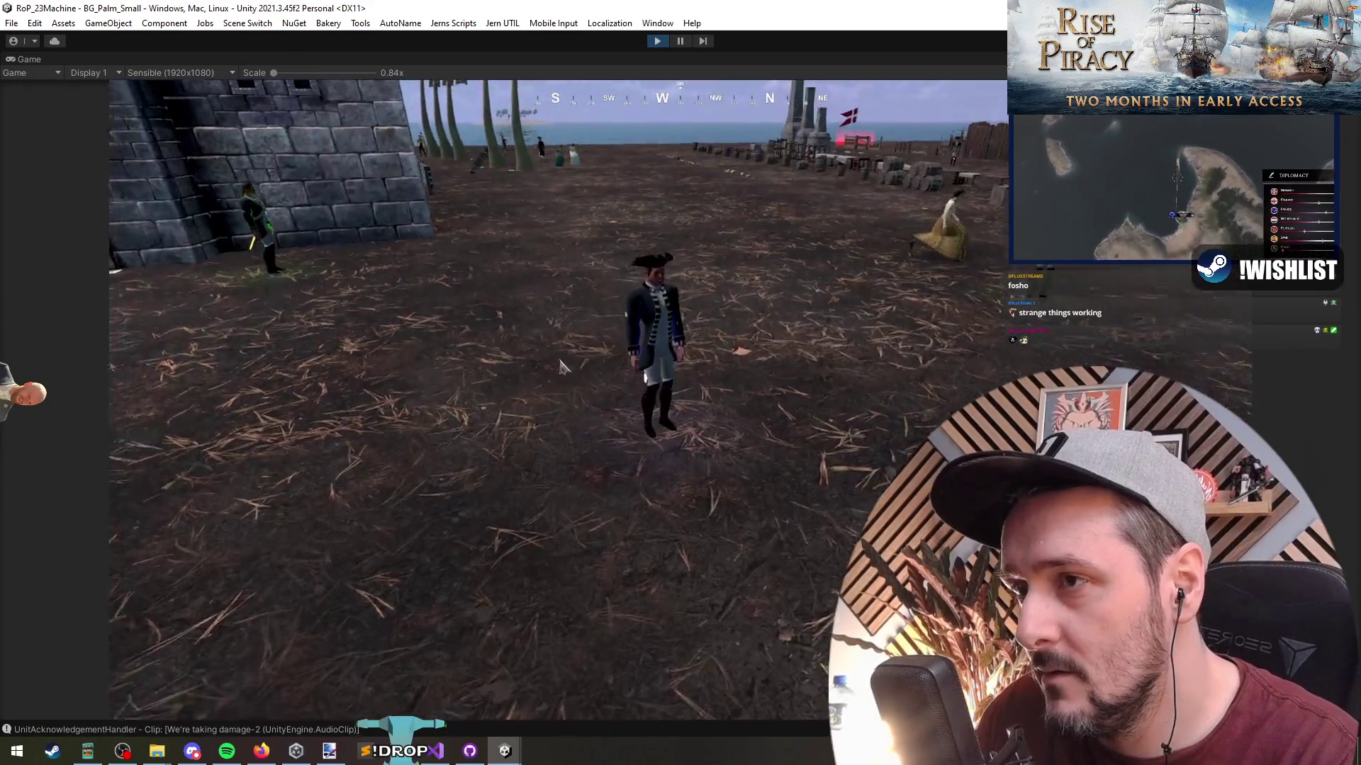
left_click_drag(580, 407, 878, 588)
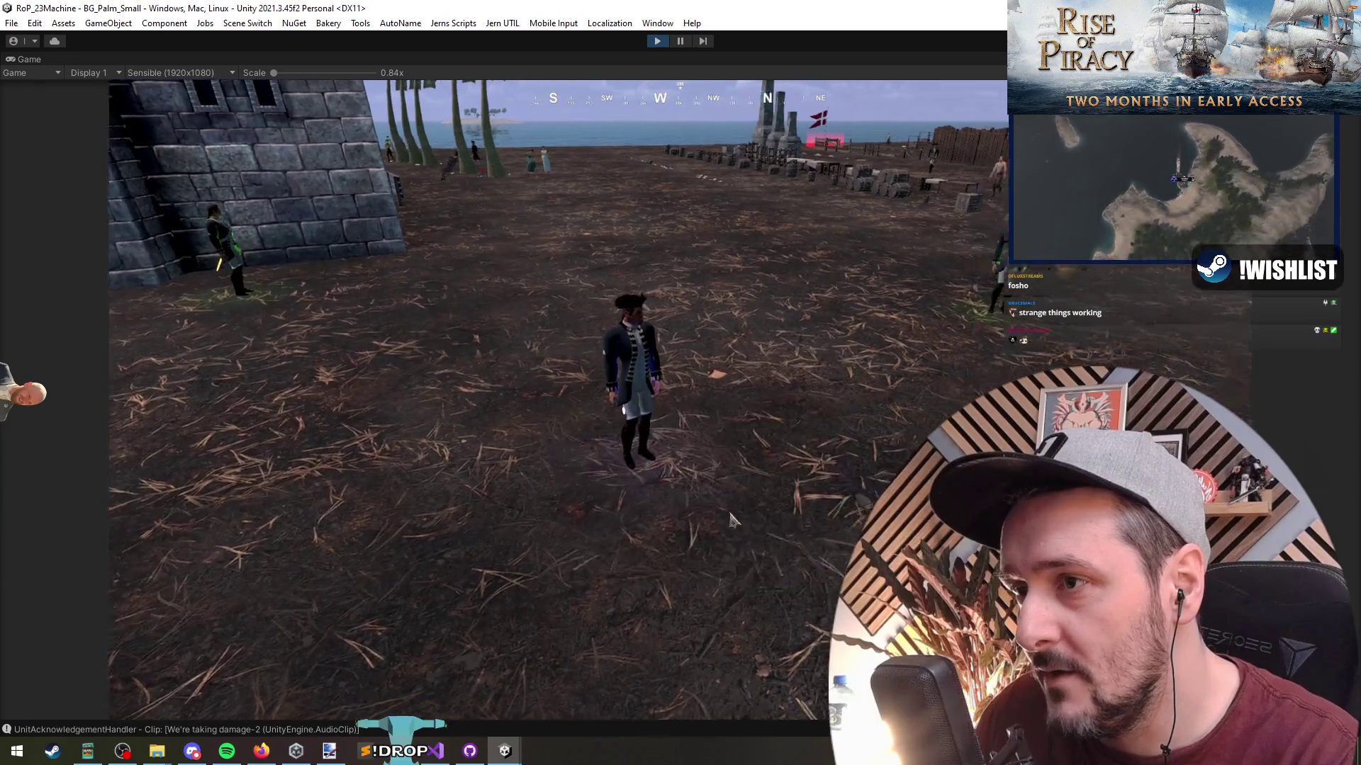
Switch the debug menu to Spawn and place a new squad beside the officer.
key("F1")
left_click(195, 145)
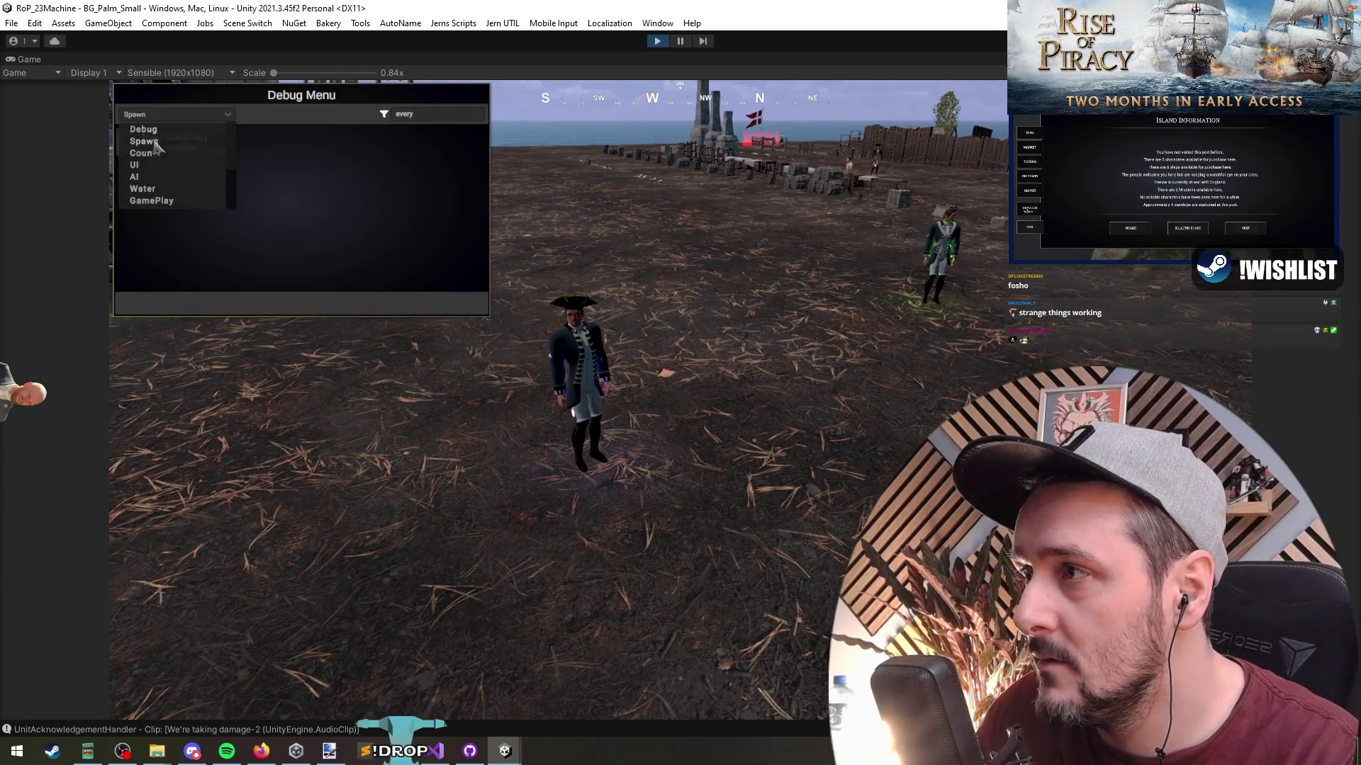
left_click(202, 115)
left_click(201, 135)
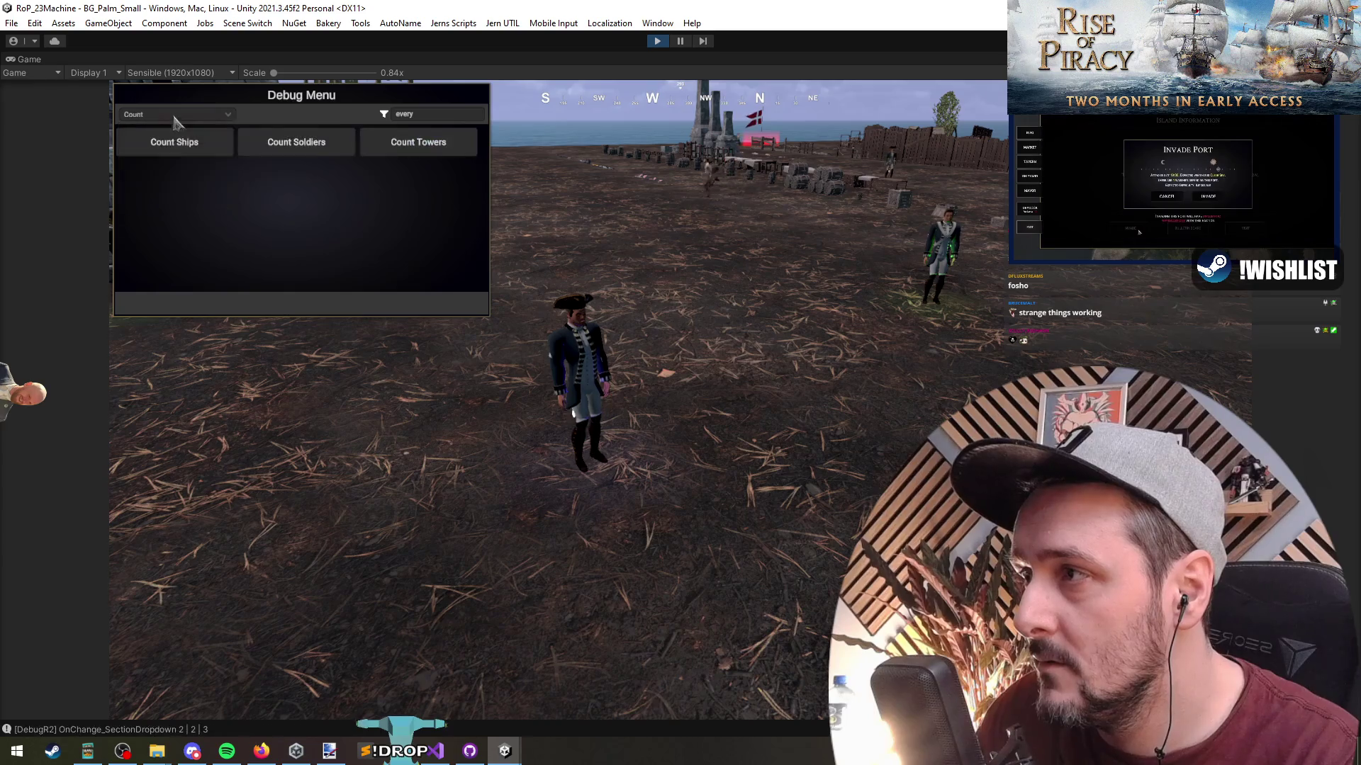
left_click(177, 114)
left_click(173, 142)
left_click(296, 142)
left_click(389, 297)
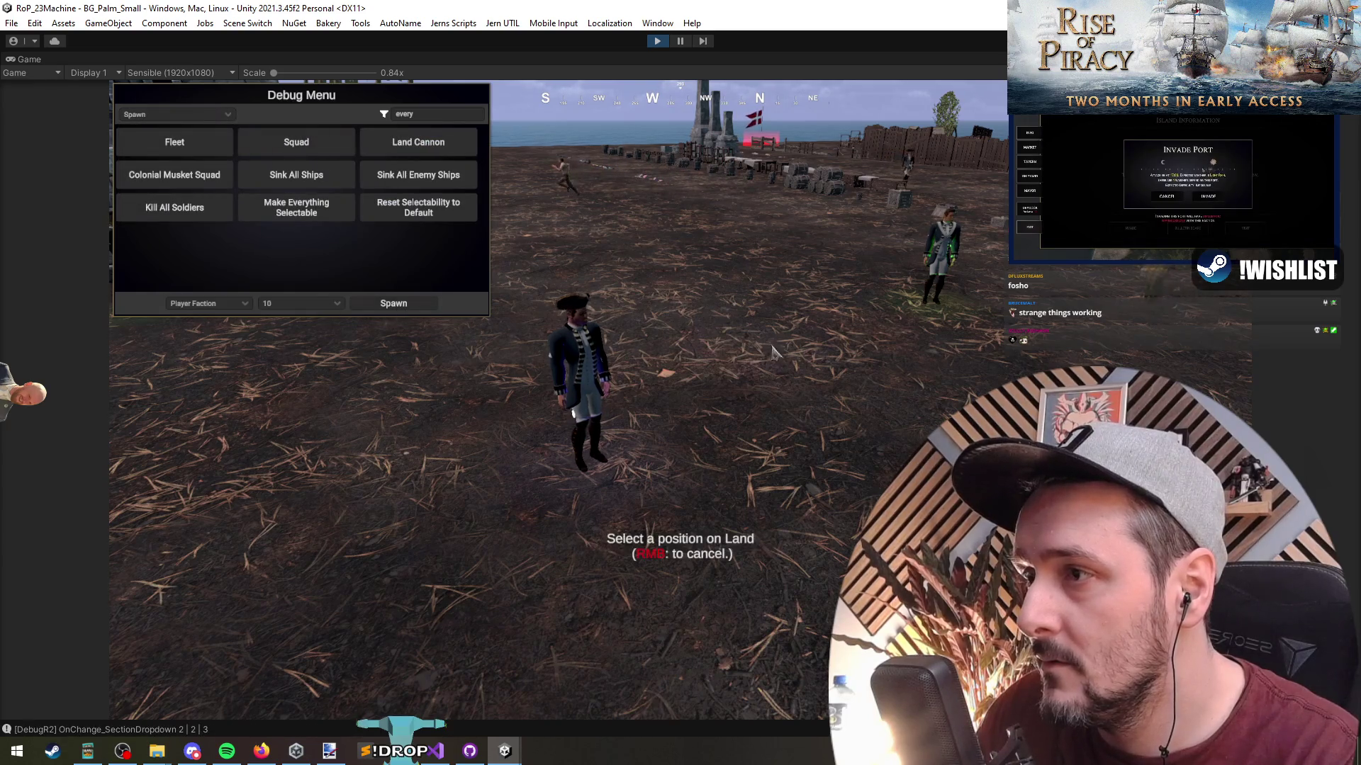
left_click(789, 462)
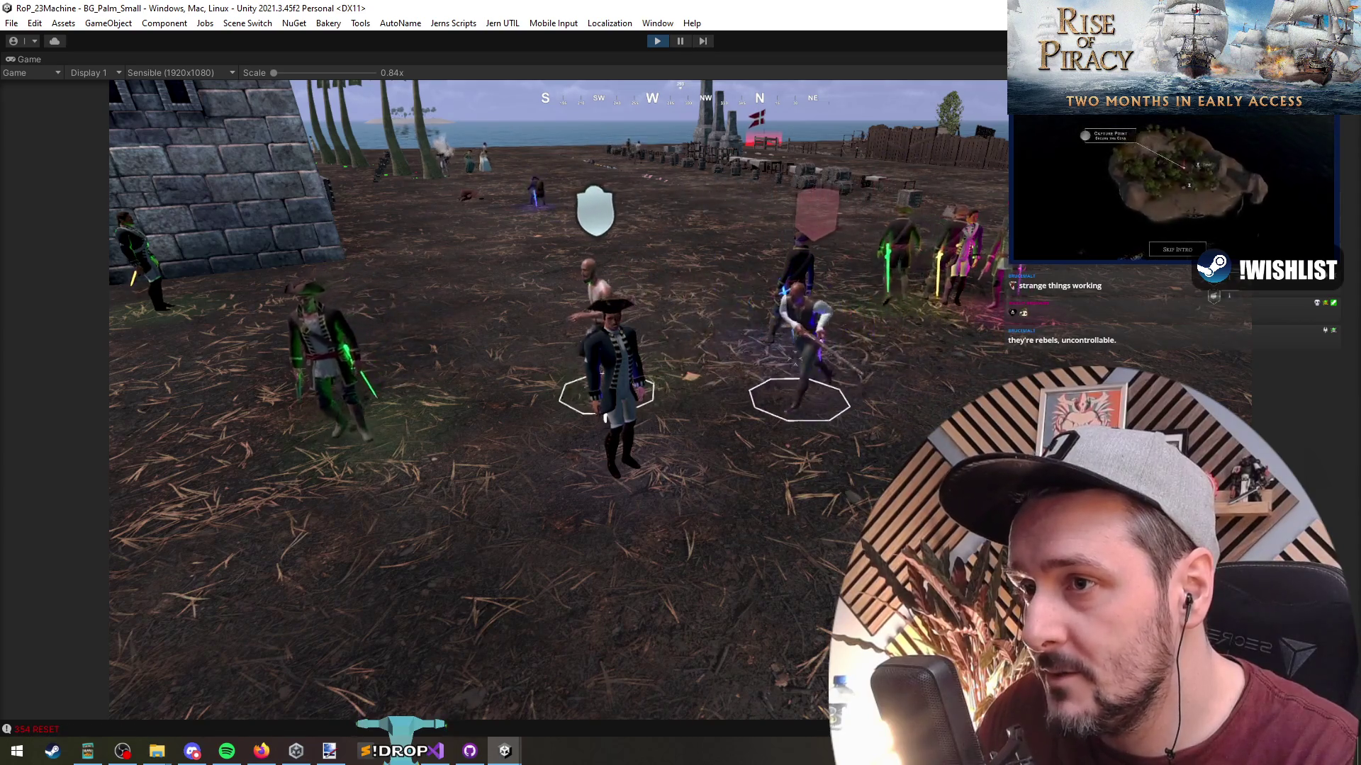
Restore the full editor layout, widen the Console, and read the NullReference stack traces.
key("q")
key("q")
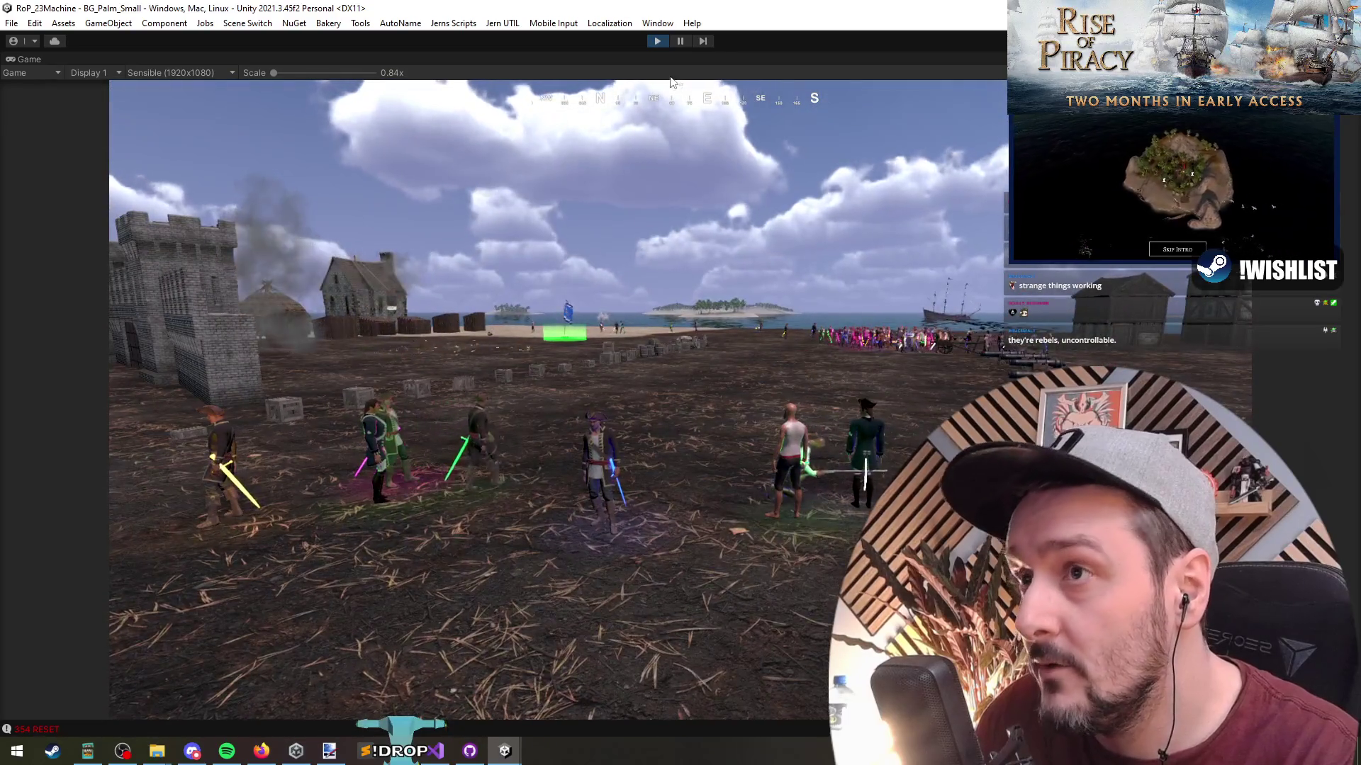
key("shift+space")
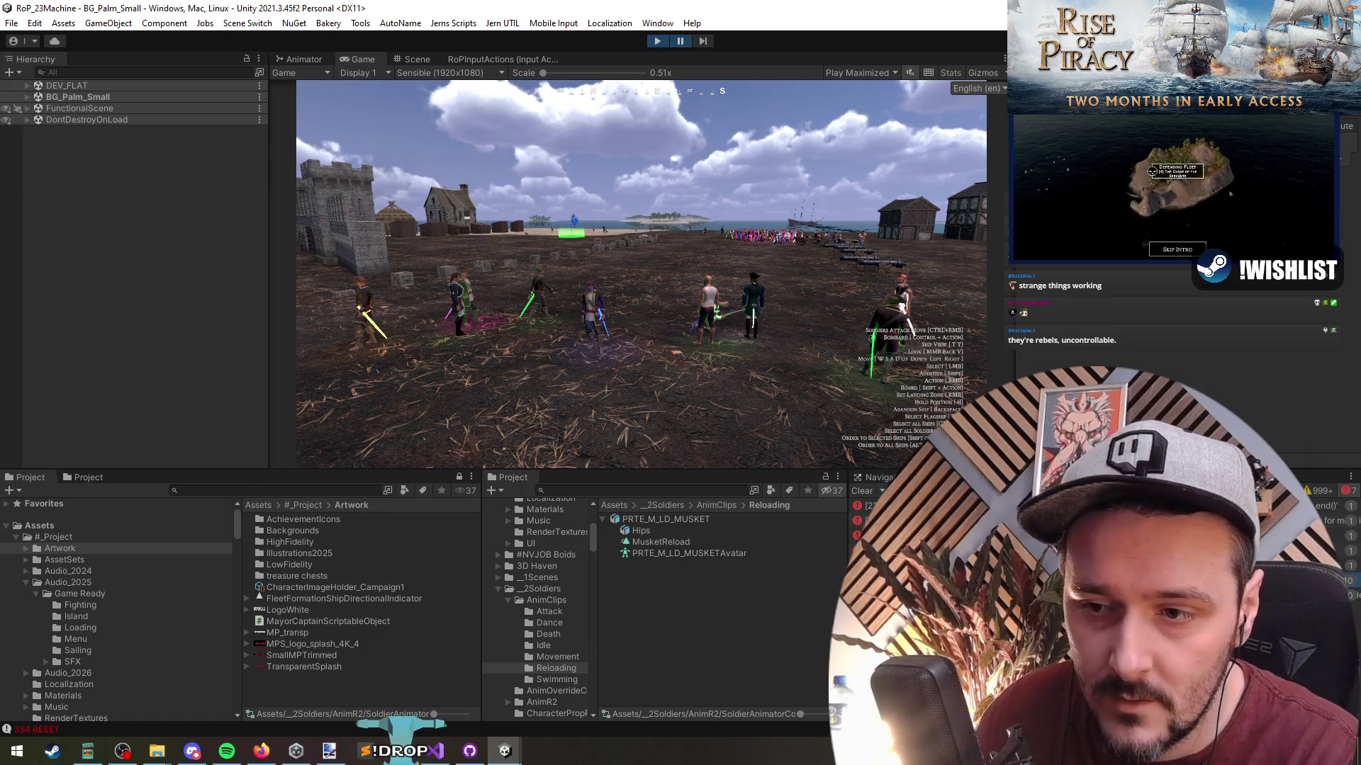
left_click_drag(849, 630, 741, 631)
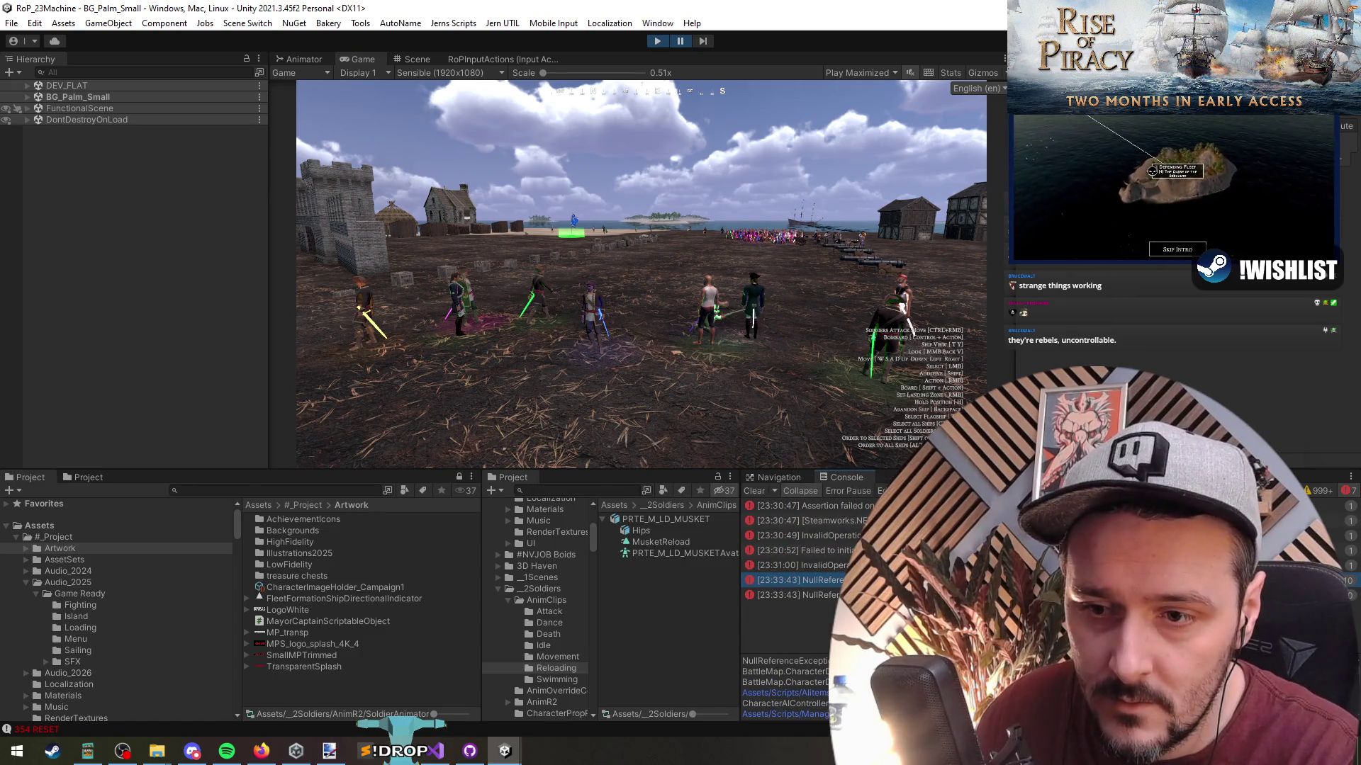
left_click(787, 594)
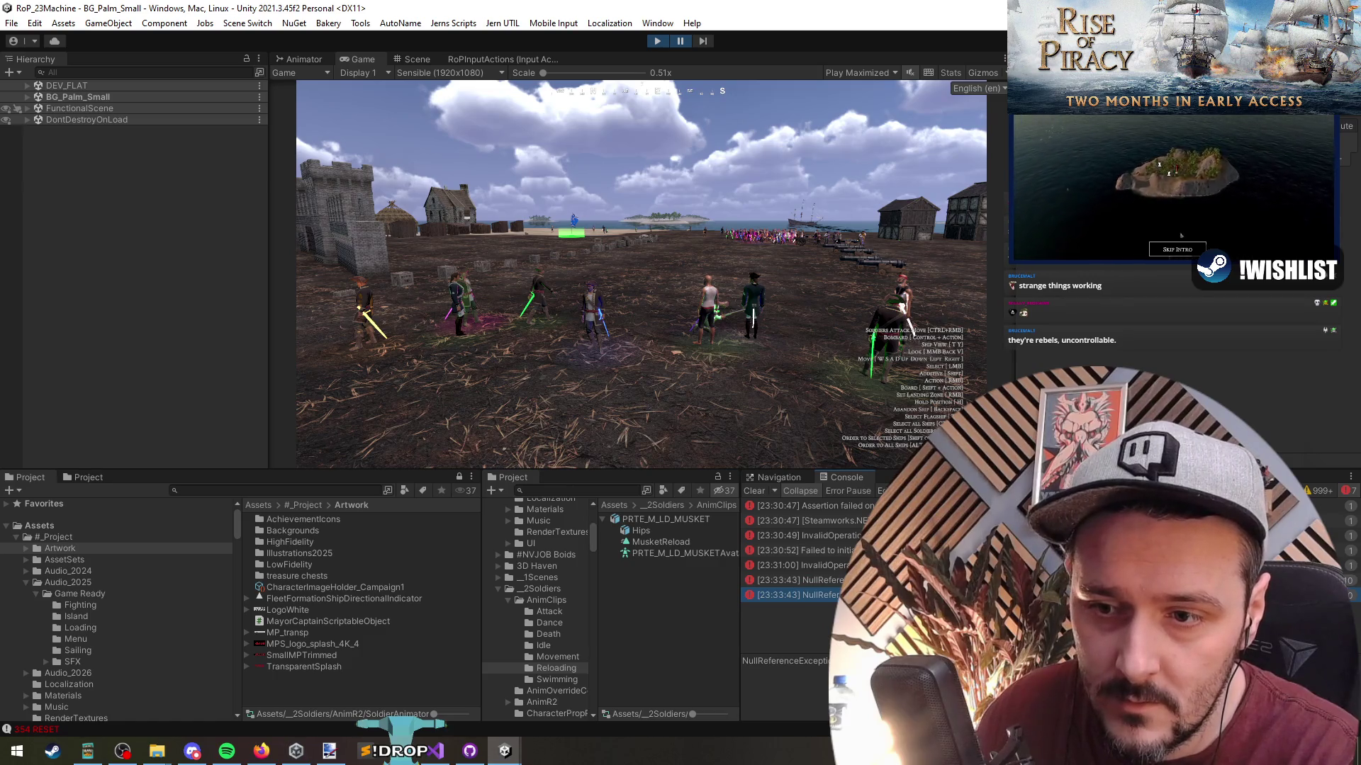
left_click(794, 580)
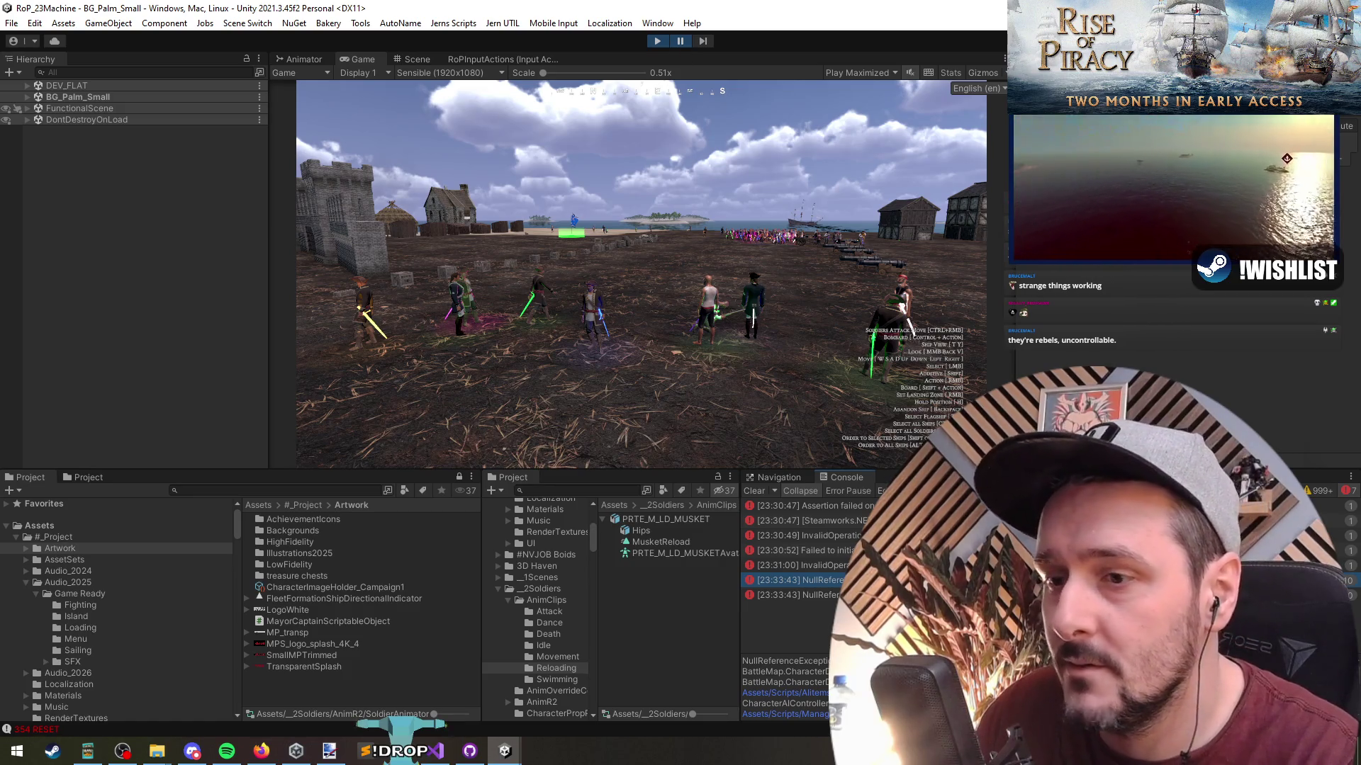
key("alt+Tab")
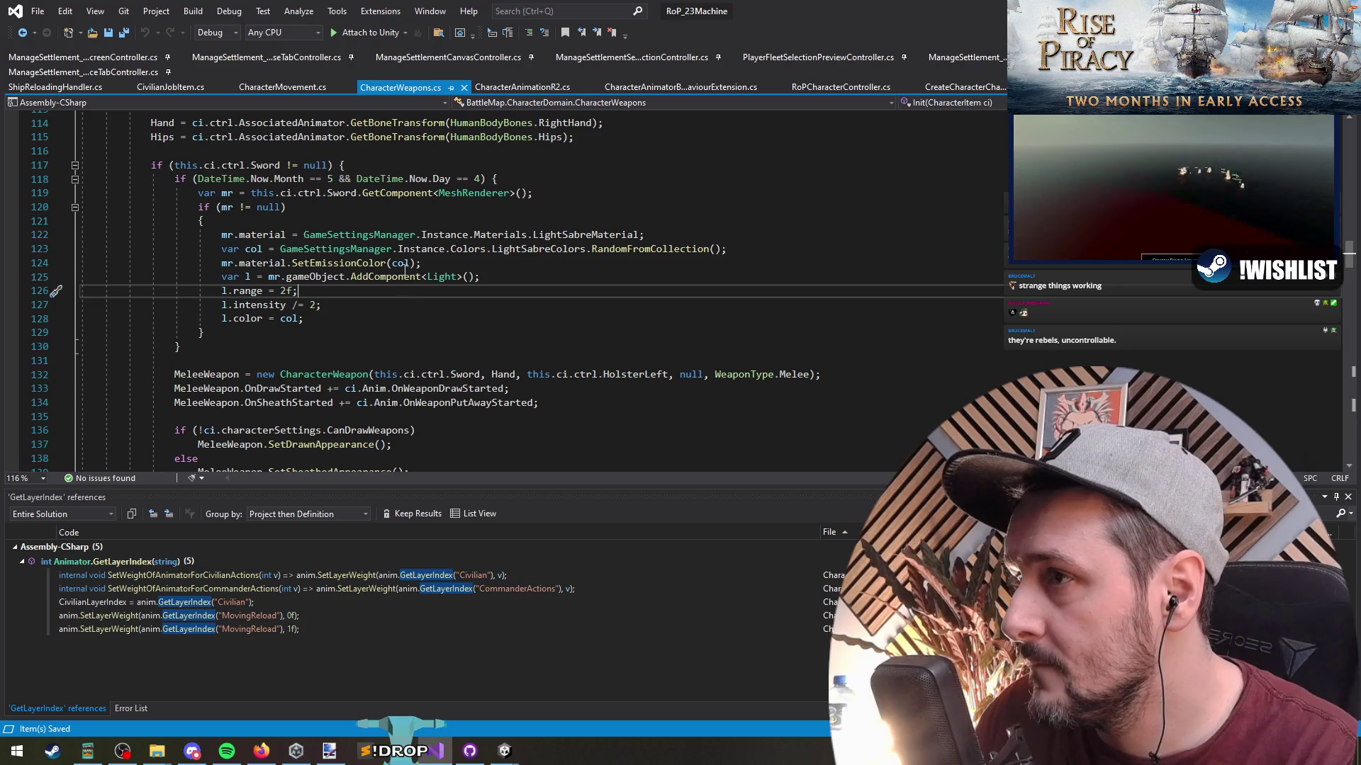
Inspect the May 4 date check on line 118 and the light variable in CharacterWeapons.cs.
mouse_move(347, 166)
left_mouse_down()
mouse_move(425, 198)
mouse_move(328, 178)
left_mouse_up()
left_click_drag(496, 178, 174, 178)
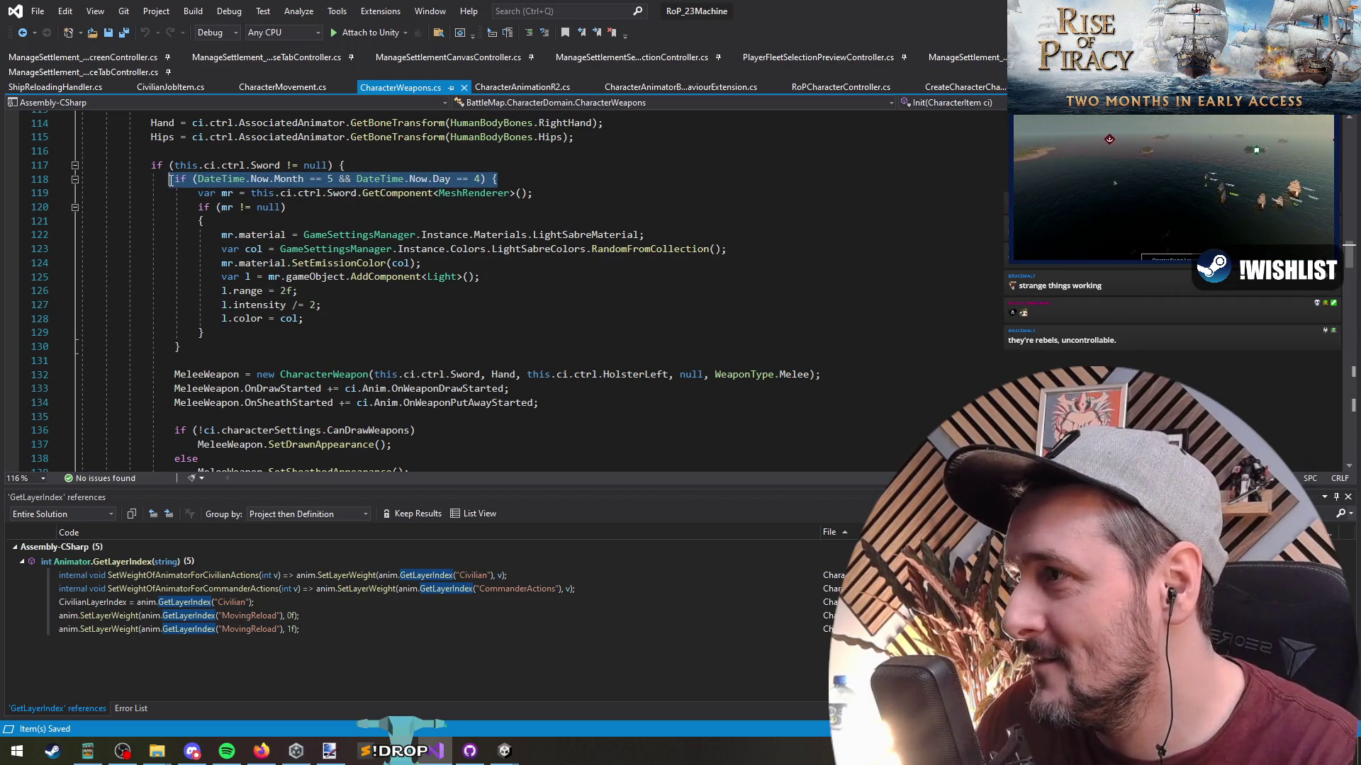
left_click(365, 312)
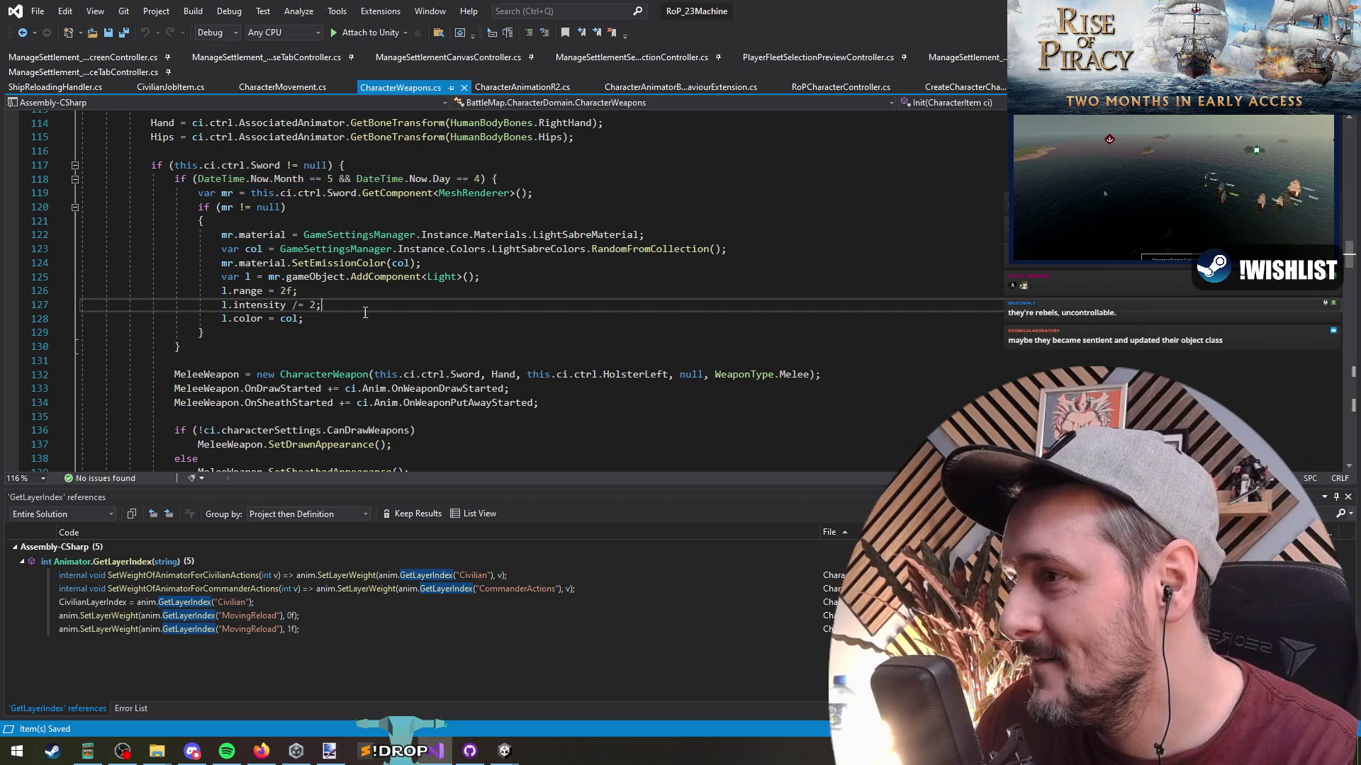
left_click(229, 291)
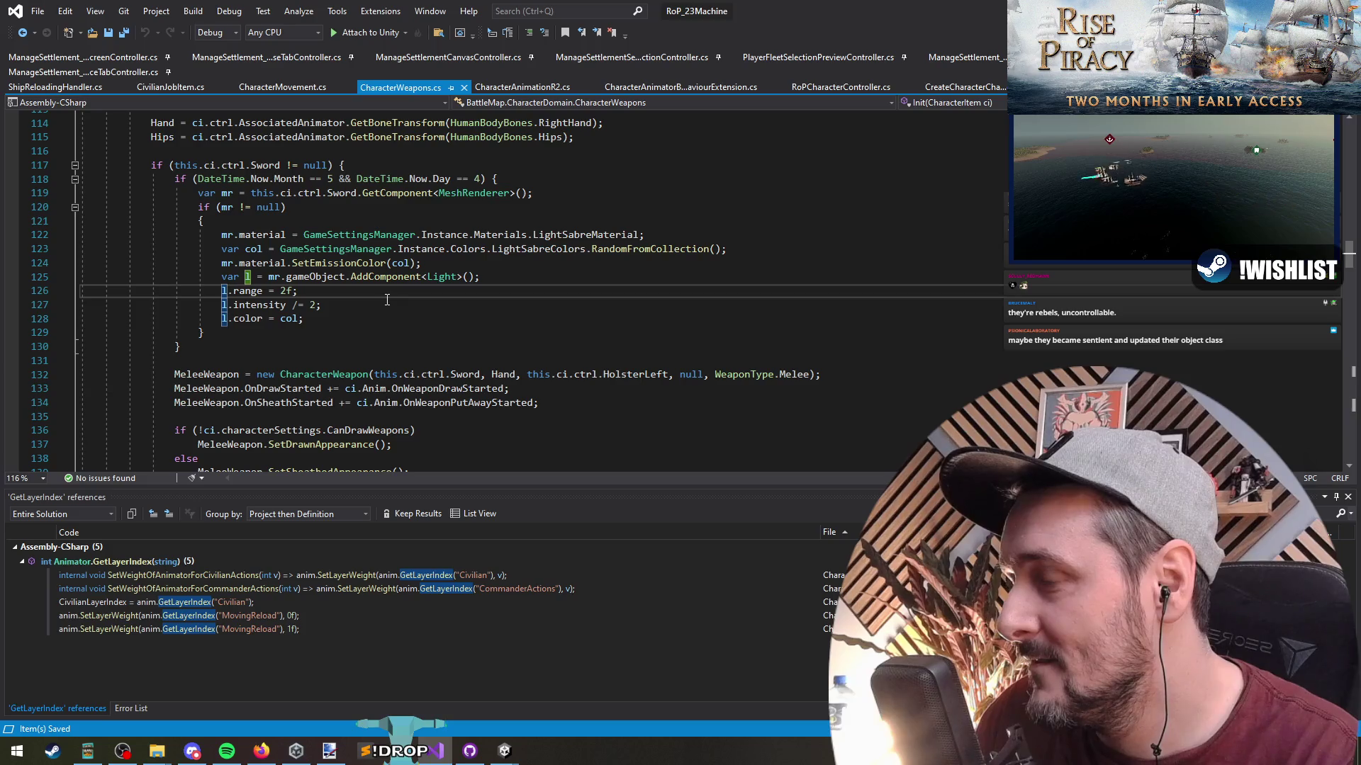
Select the AddComponent<Light> statement on line 125, then return to Unity.
left_click(275, 276)
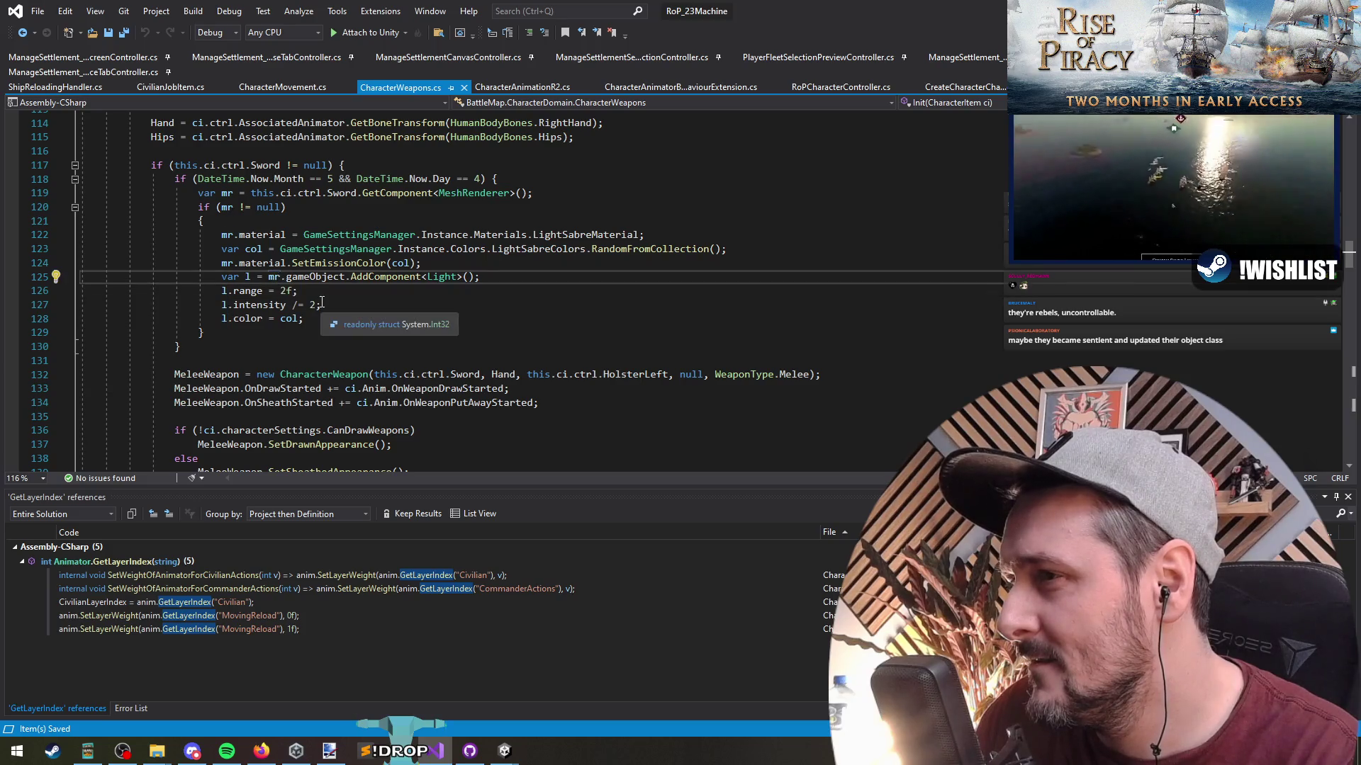
left_click(459, 276)
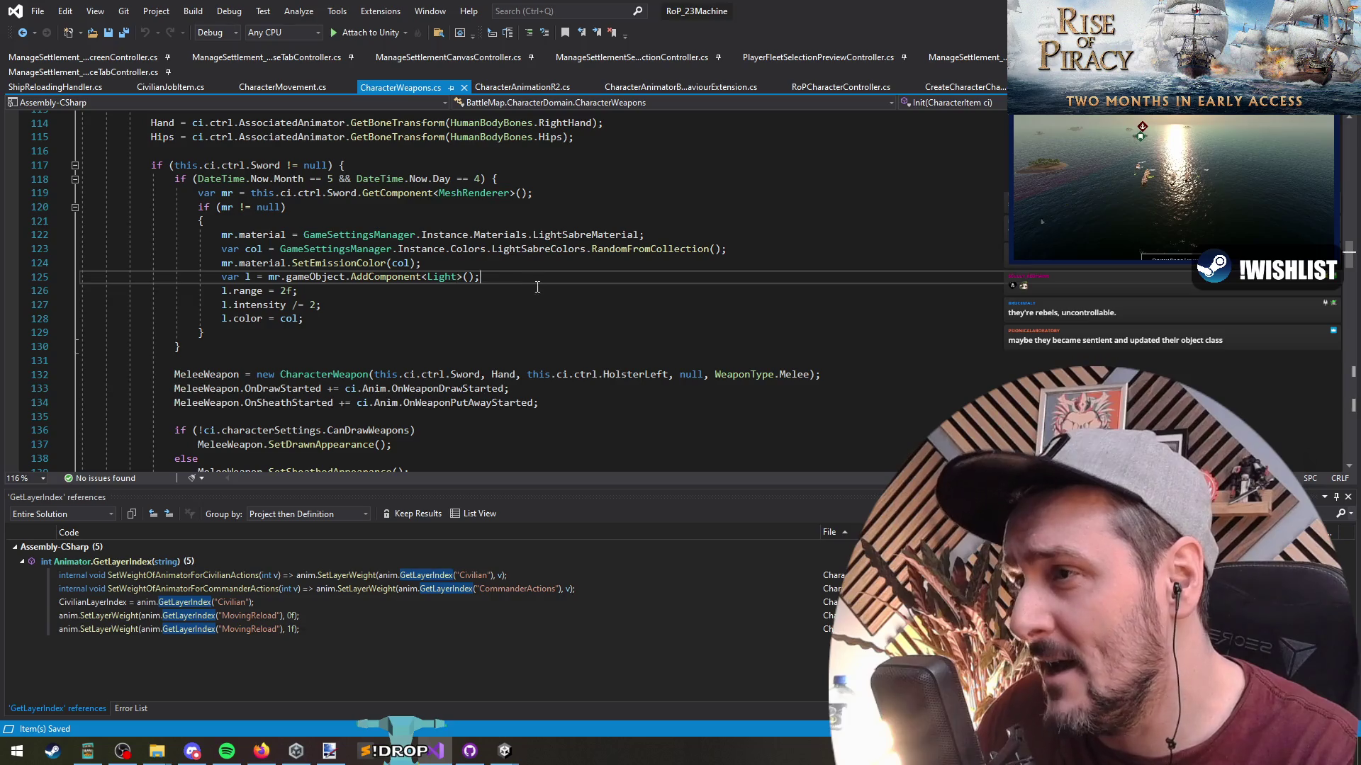
left_click_drag(482, 276, 286, 276)
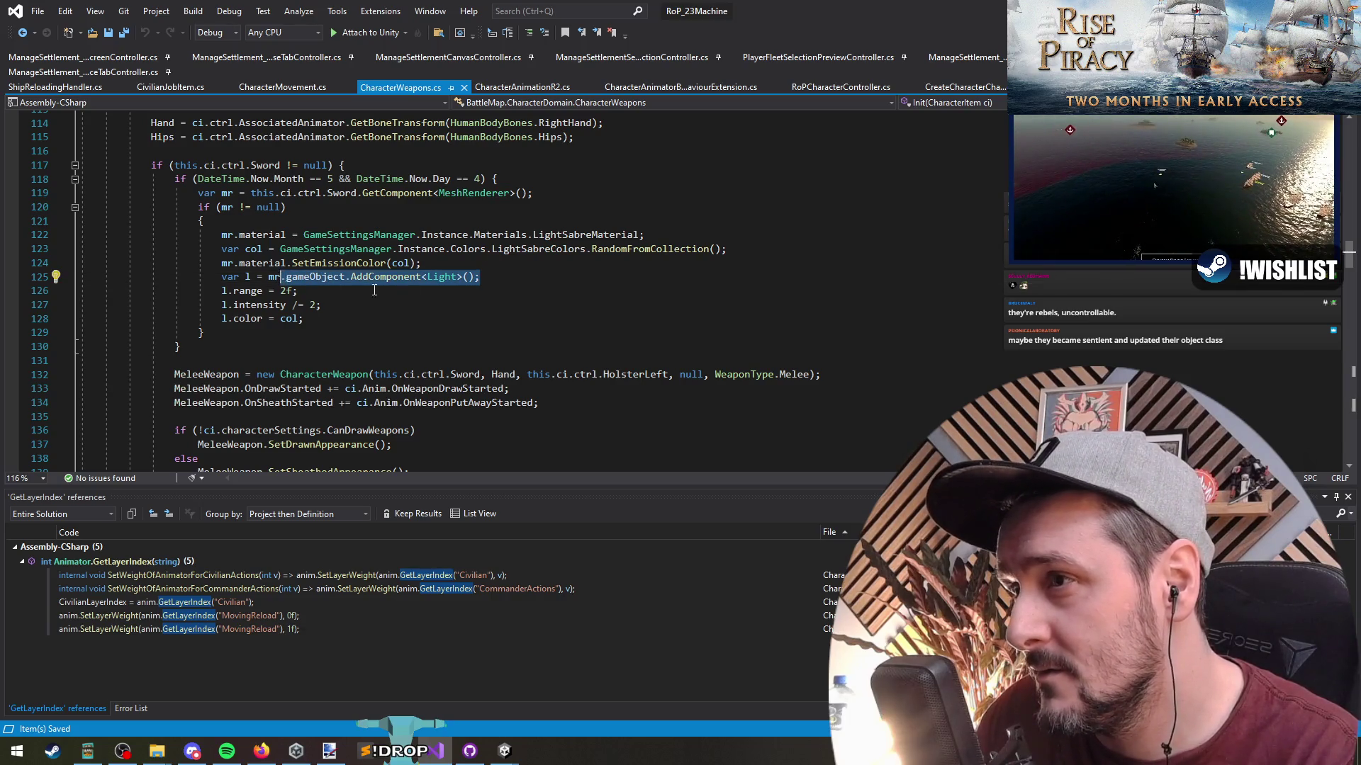
left_click_drag(482, 282, 223, 276)
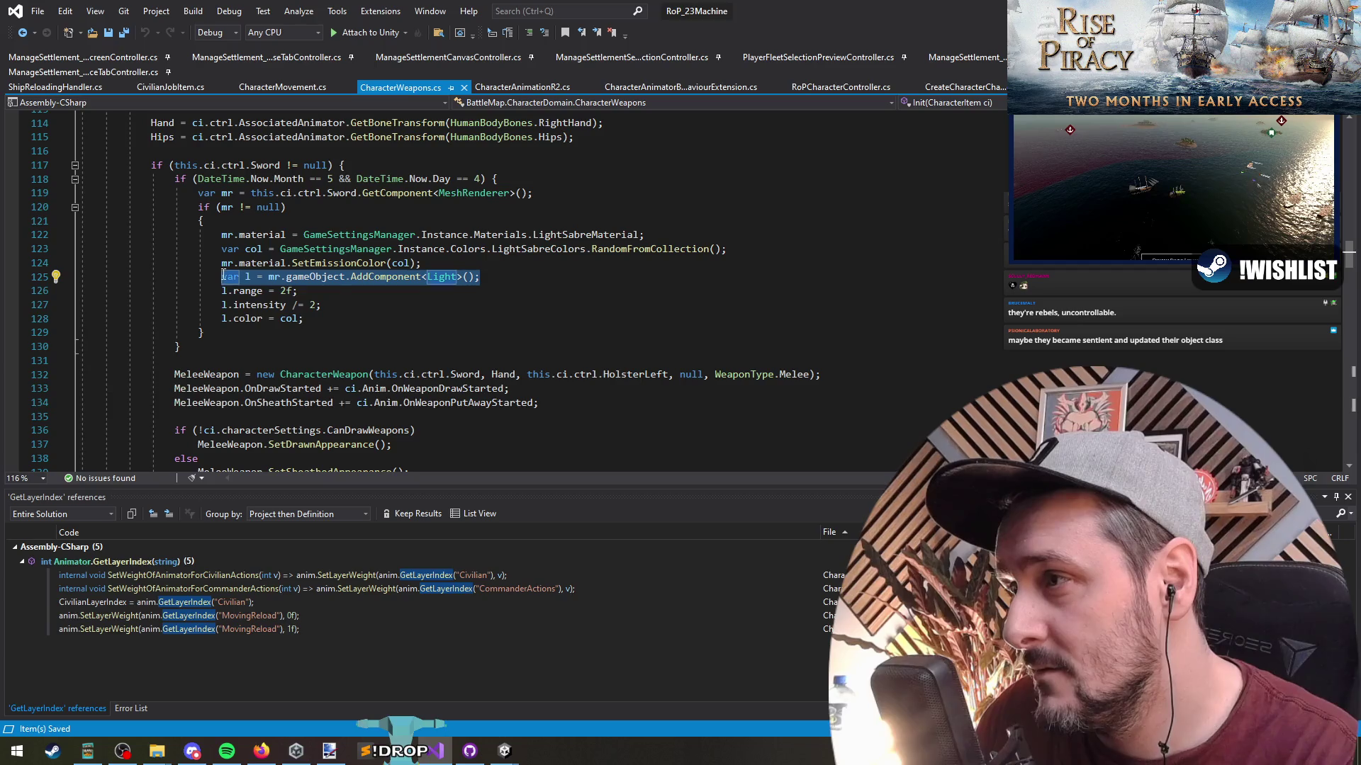
left_click(511, 278)
left_click(494, 264)
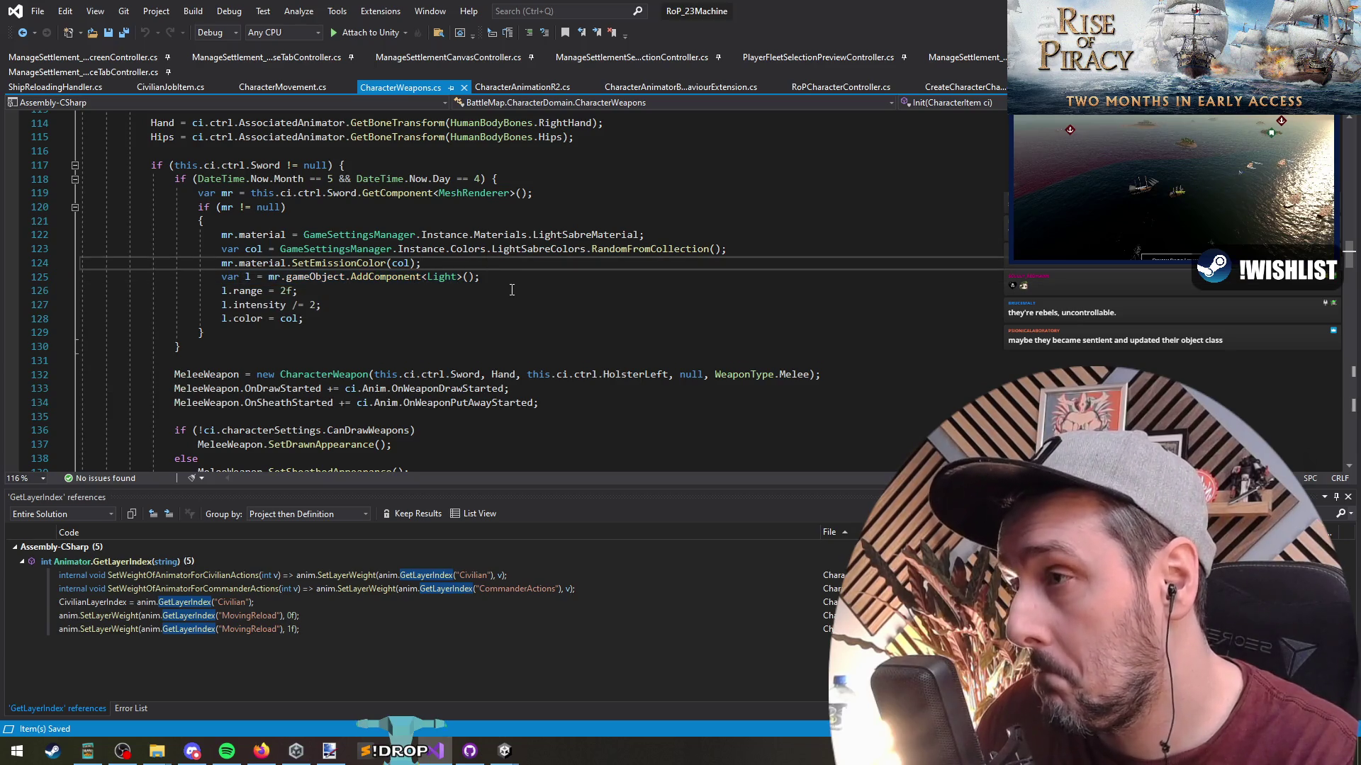
key("alt+Tab")
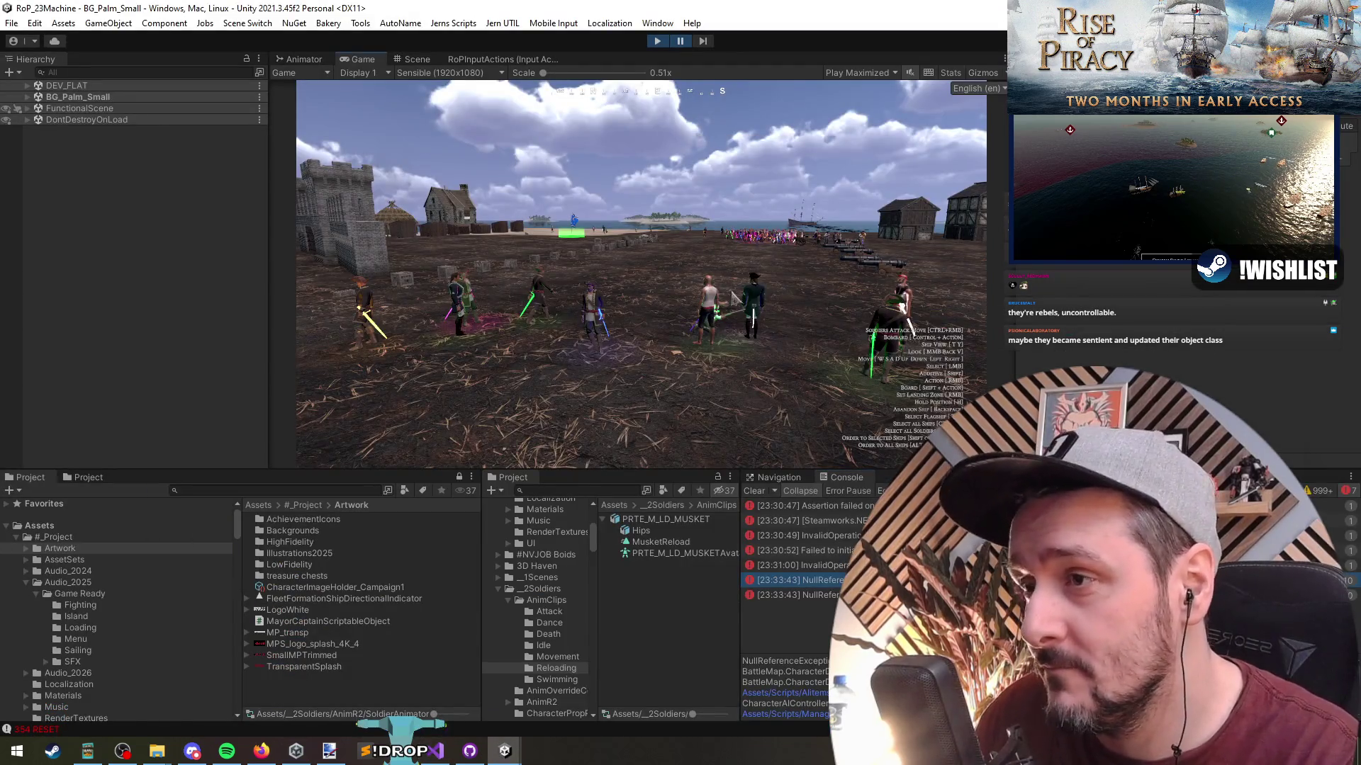
Maximize the Game view, select the lightsaber soldiers, and recheck Light code lines 125–127.
key("shift+space")
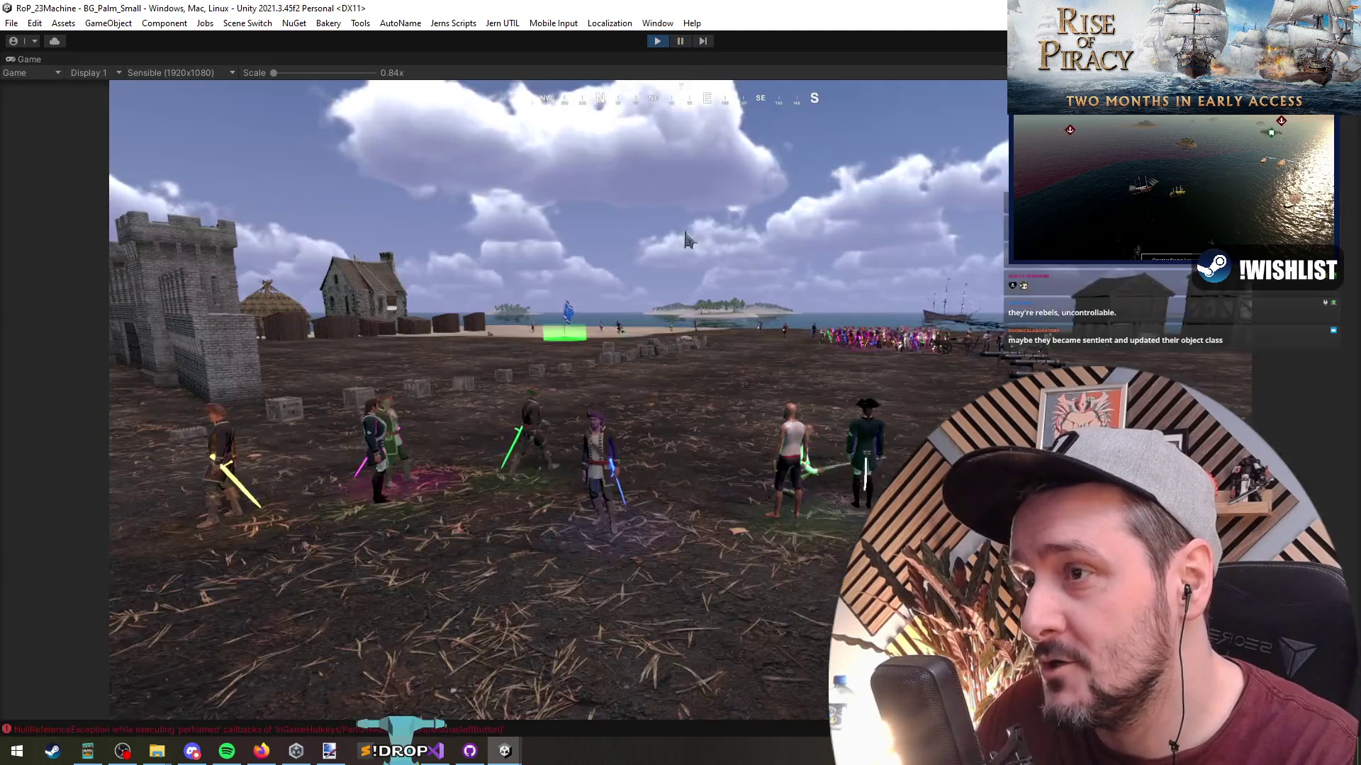
left_click_drag(328, 289, 895, 465)
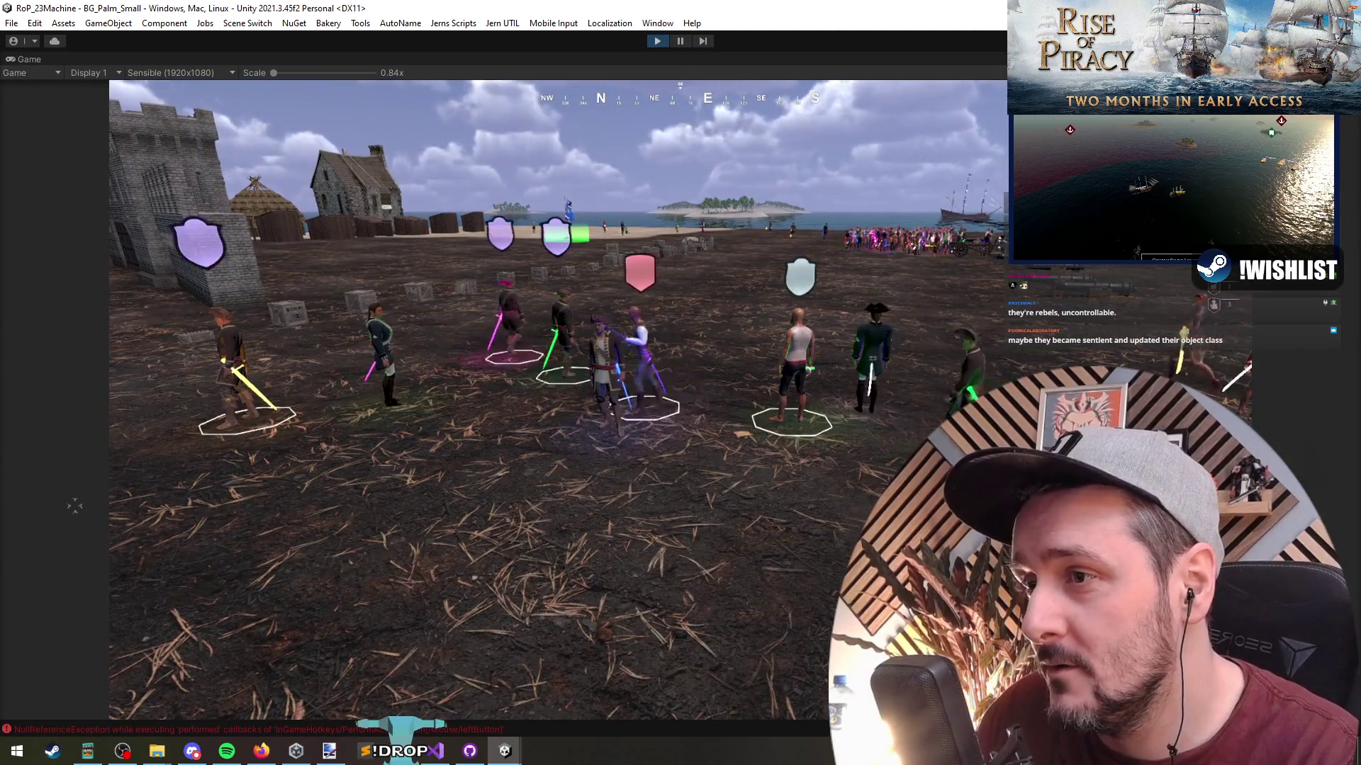
left_click_drag(117, 304, 978, 508)
key("alt+Tab")
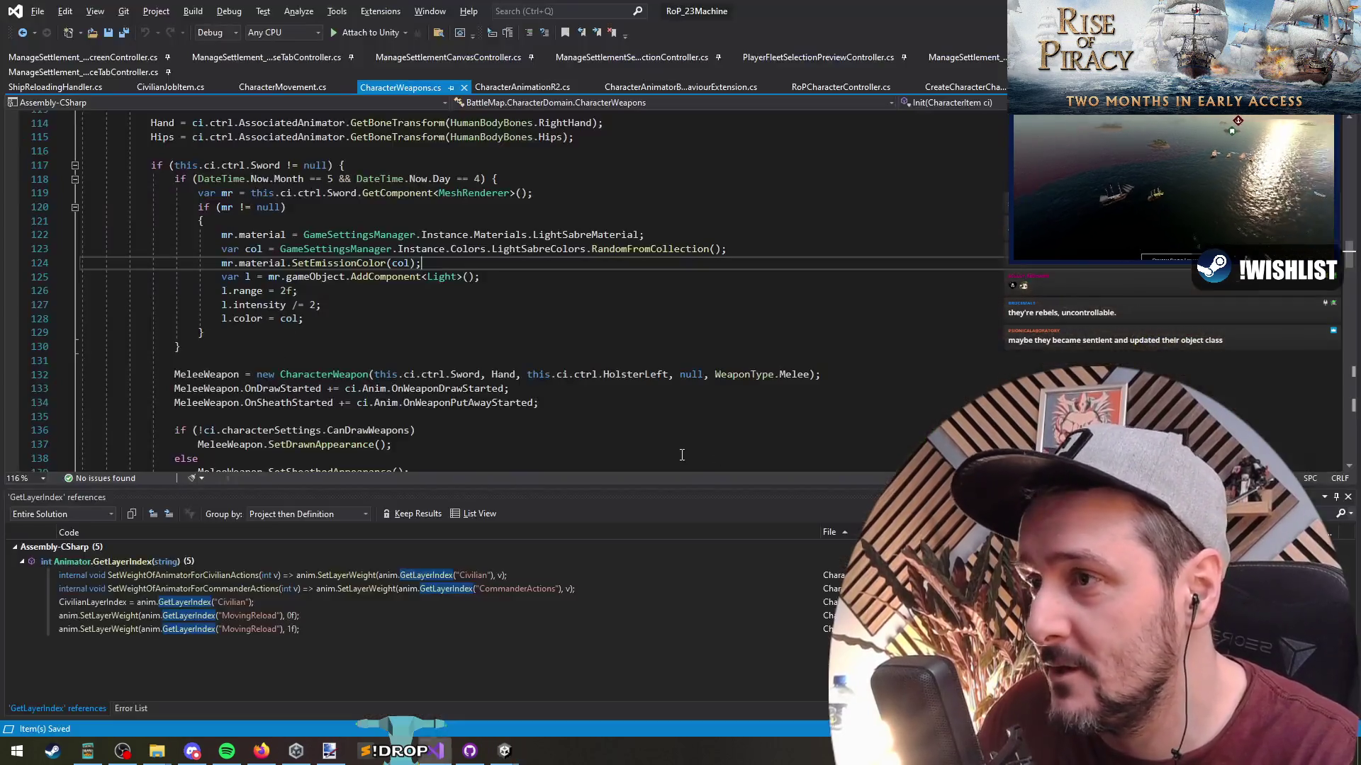
left_click(413, 314)
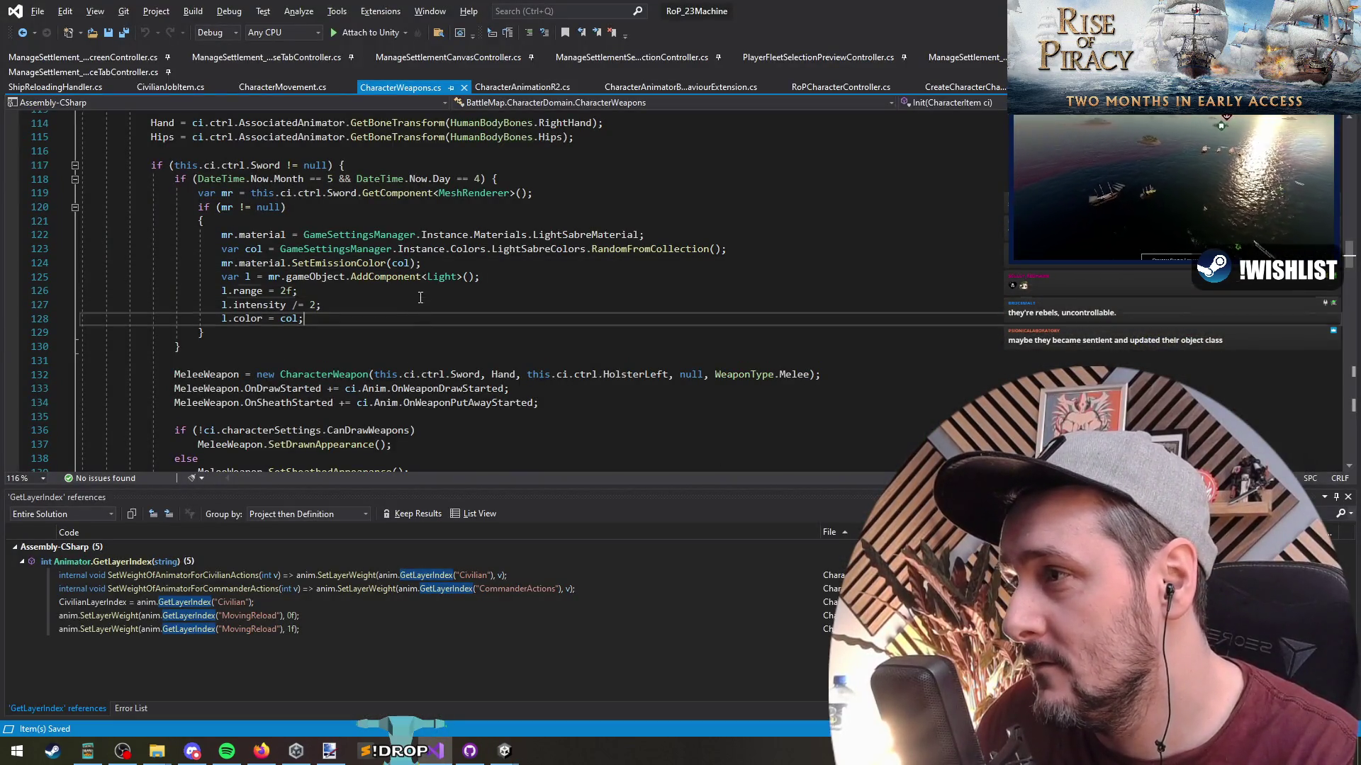
left_click(440, 276)
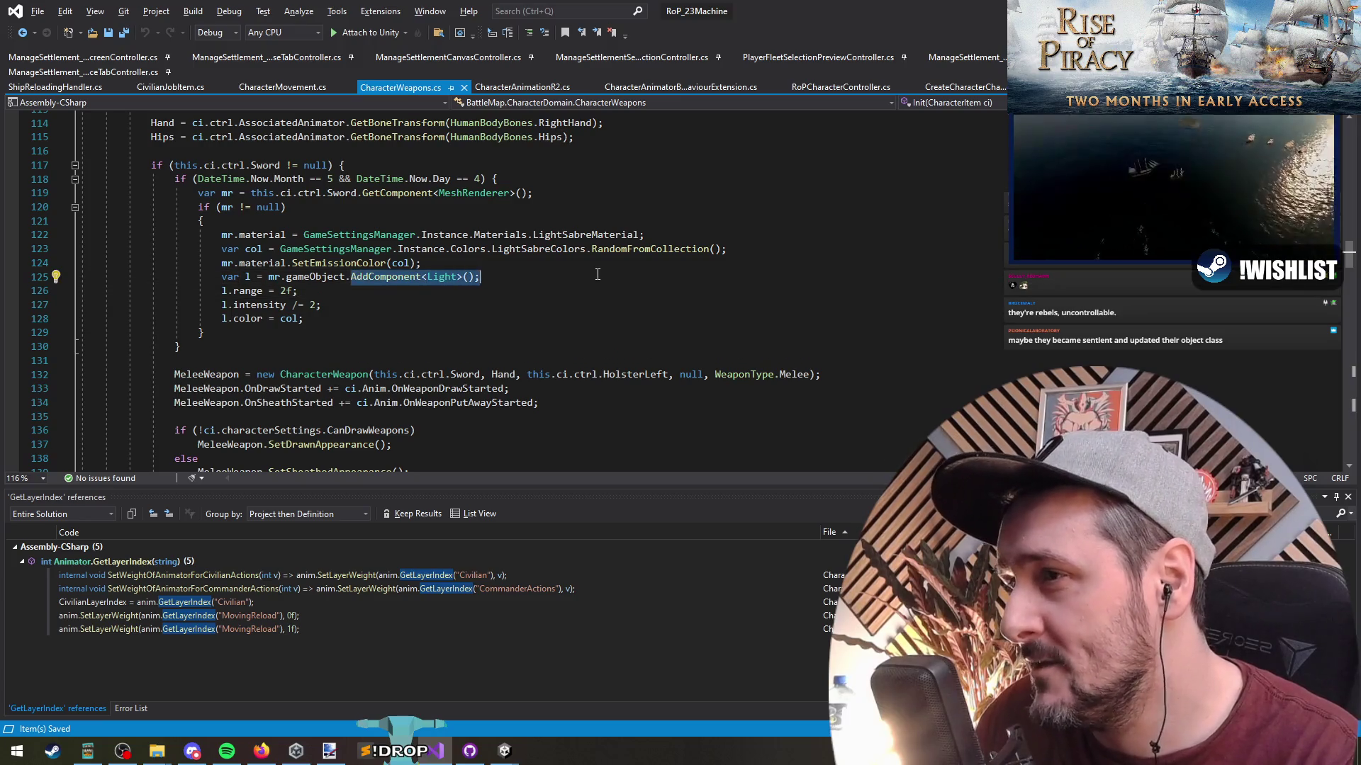
key("alt+Tab")
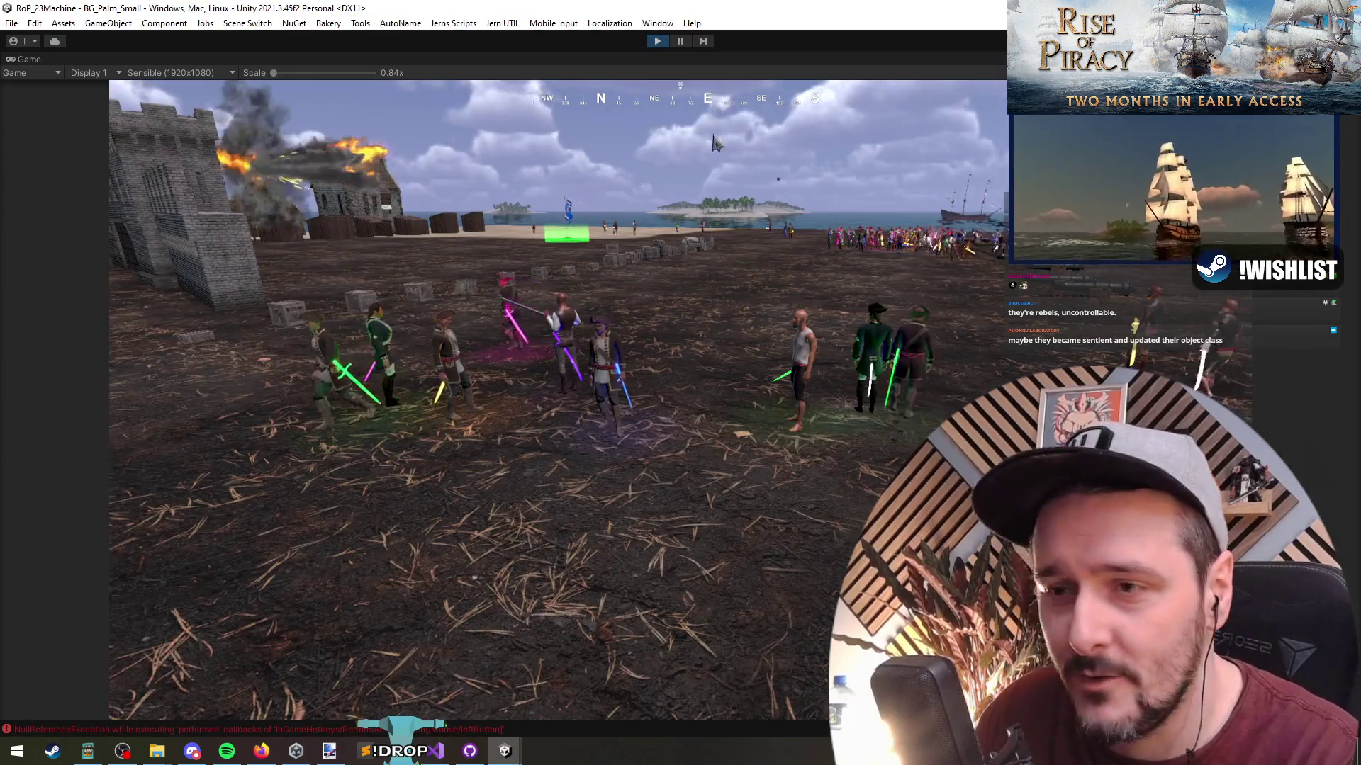
Pause the game and read the InvalidOperation and NullReference stack traces.
left_click(679, 40)
left_click(801, 565)
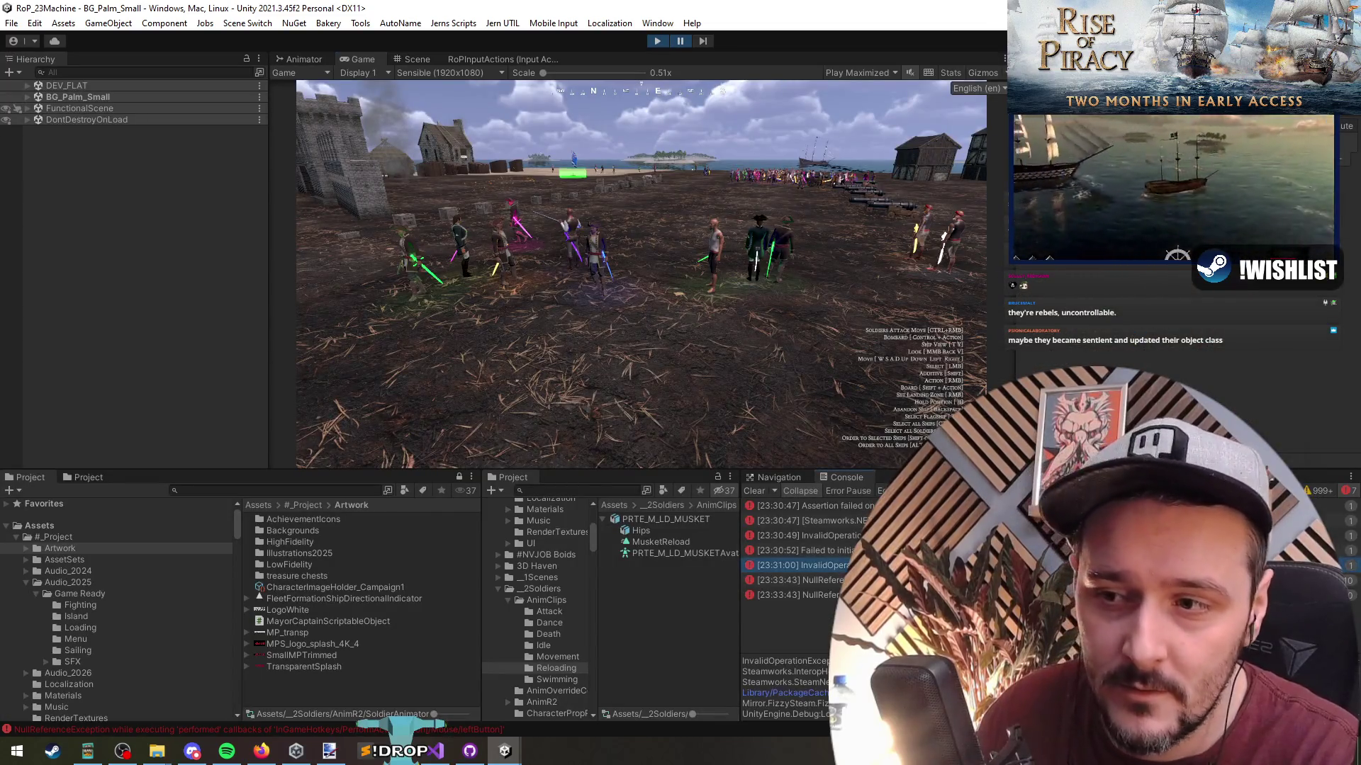
left_click(800, 579)
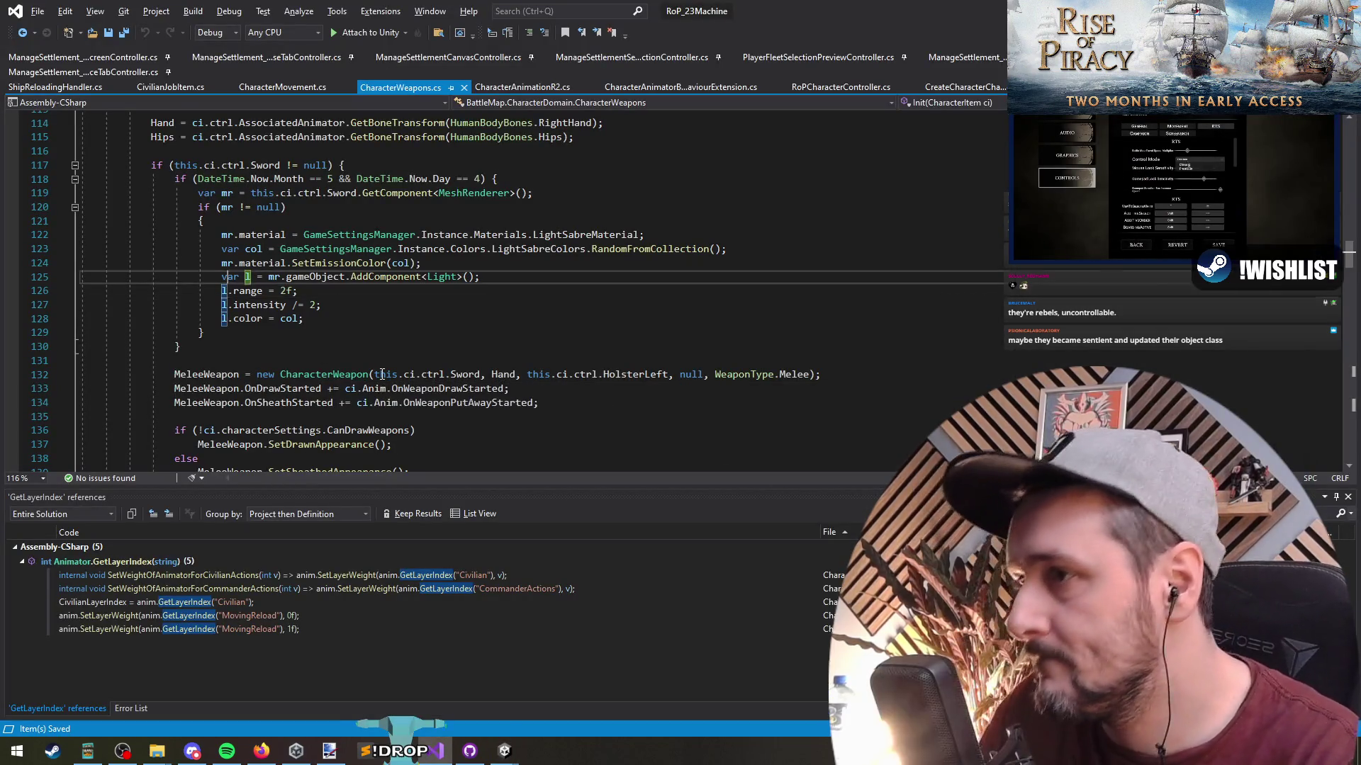
Wrap the l.range, intensity and color assignments in an if (l != null) block.
key("ctrl+Return")
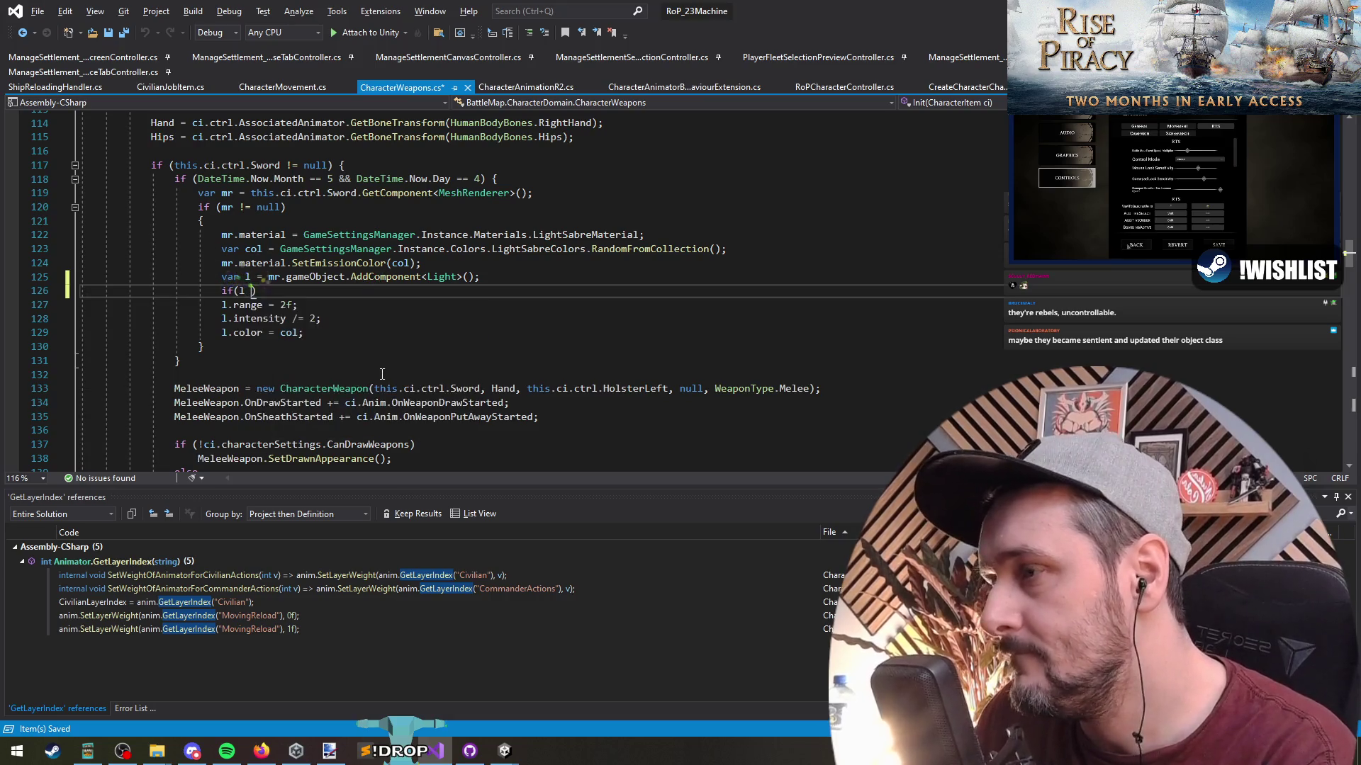
type("!= null")
key("Down")
key("End")
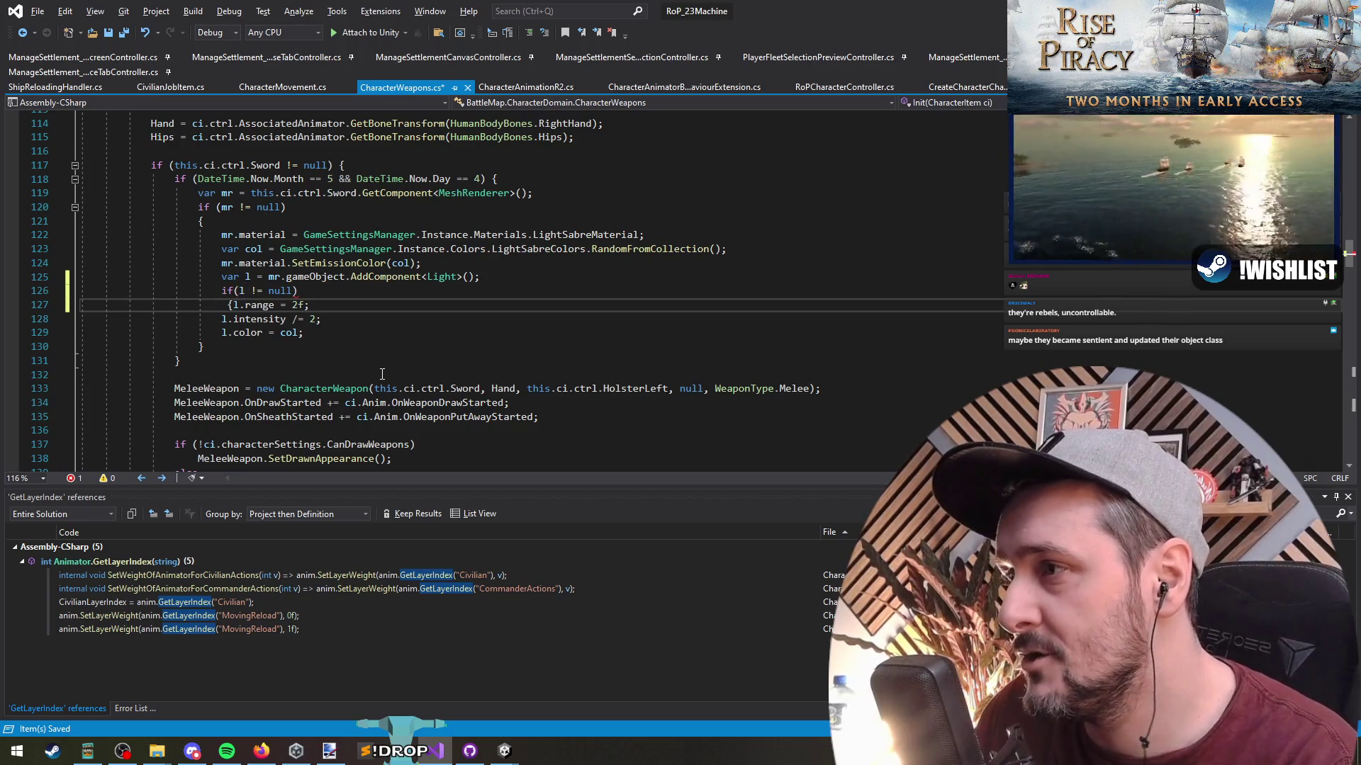
key("Return")
key("Down")
key("Down")
key("End")
key("Return")
type("}")
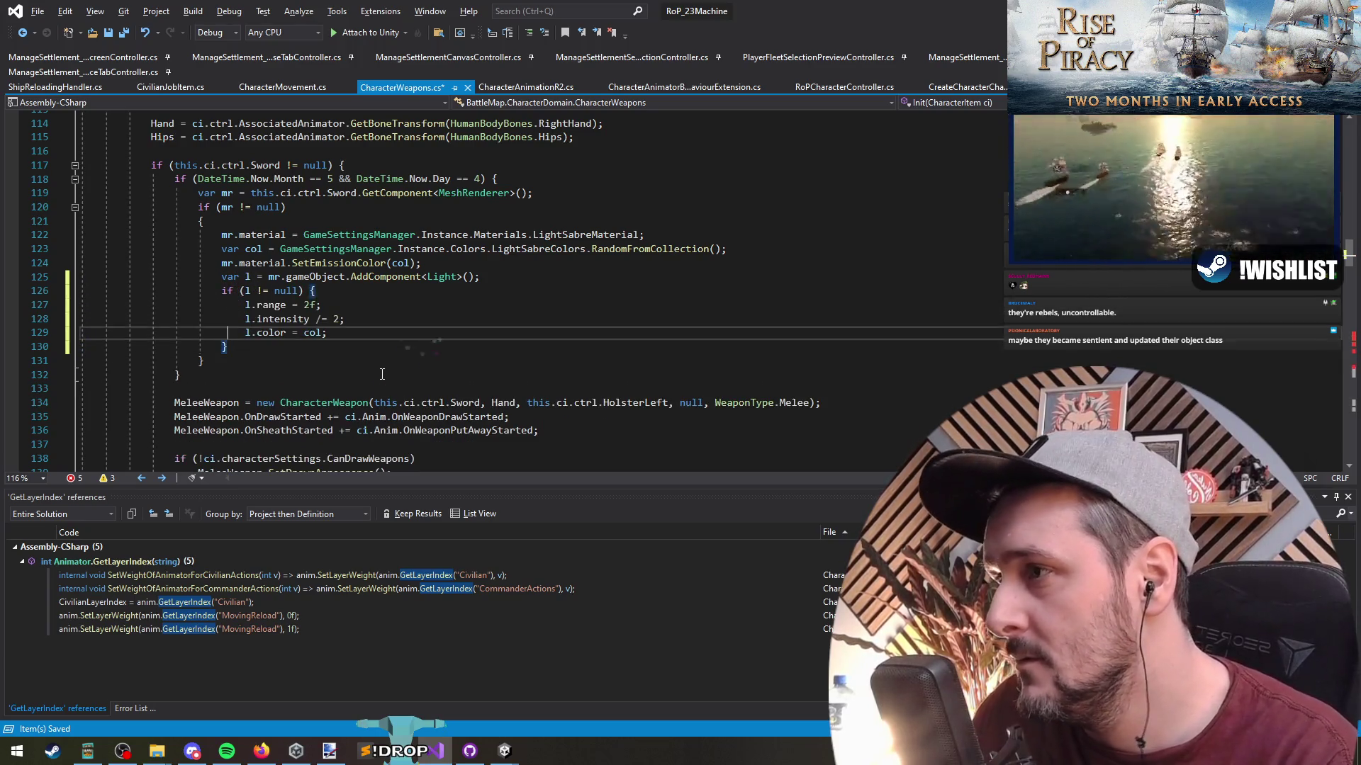
key("Up")
key("Up")
key("Up")
key("End")
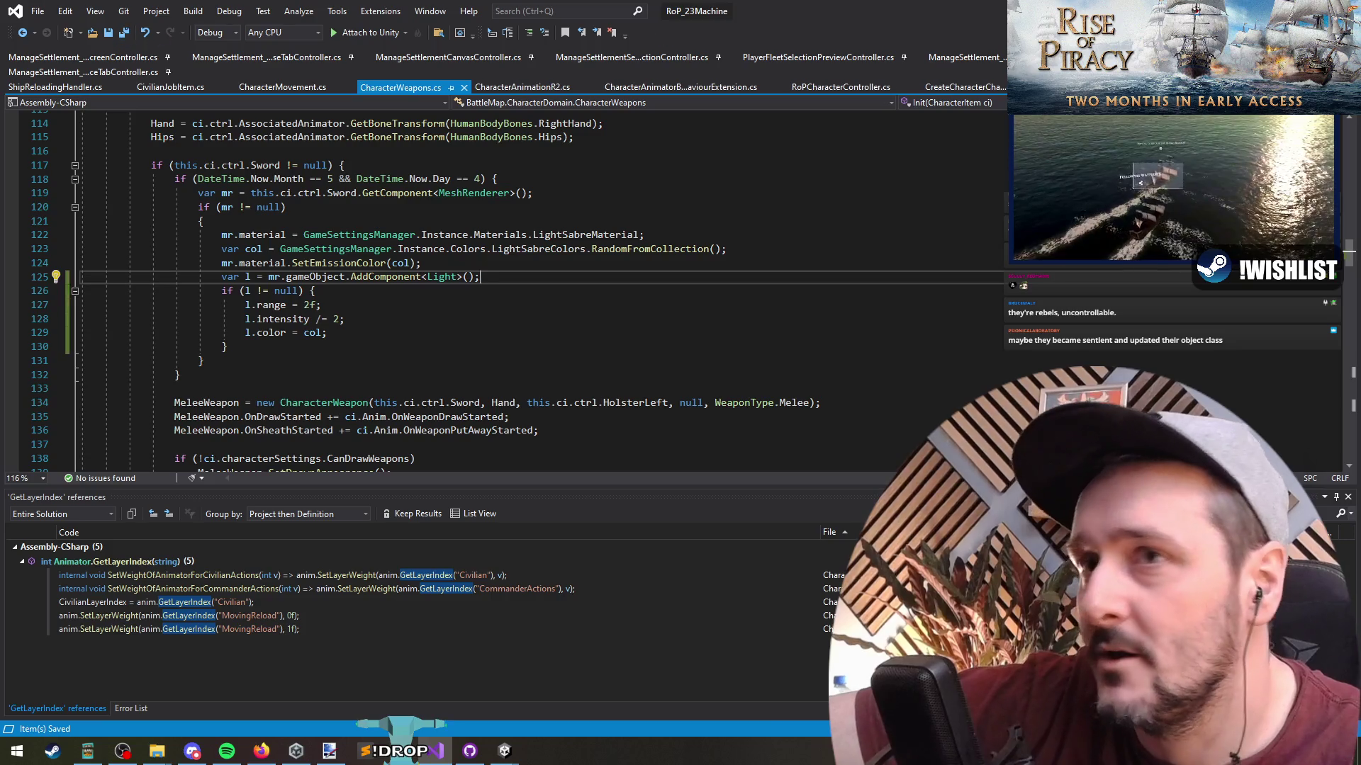
key("alt+Tab")
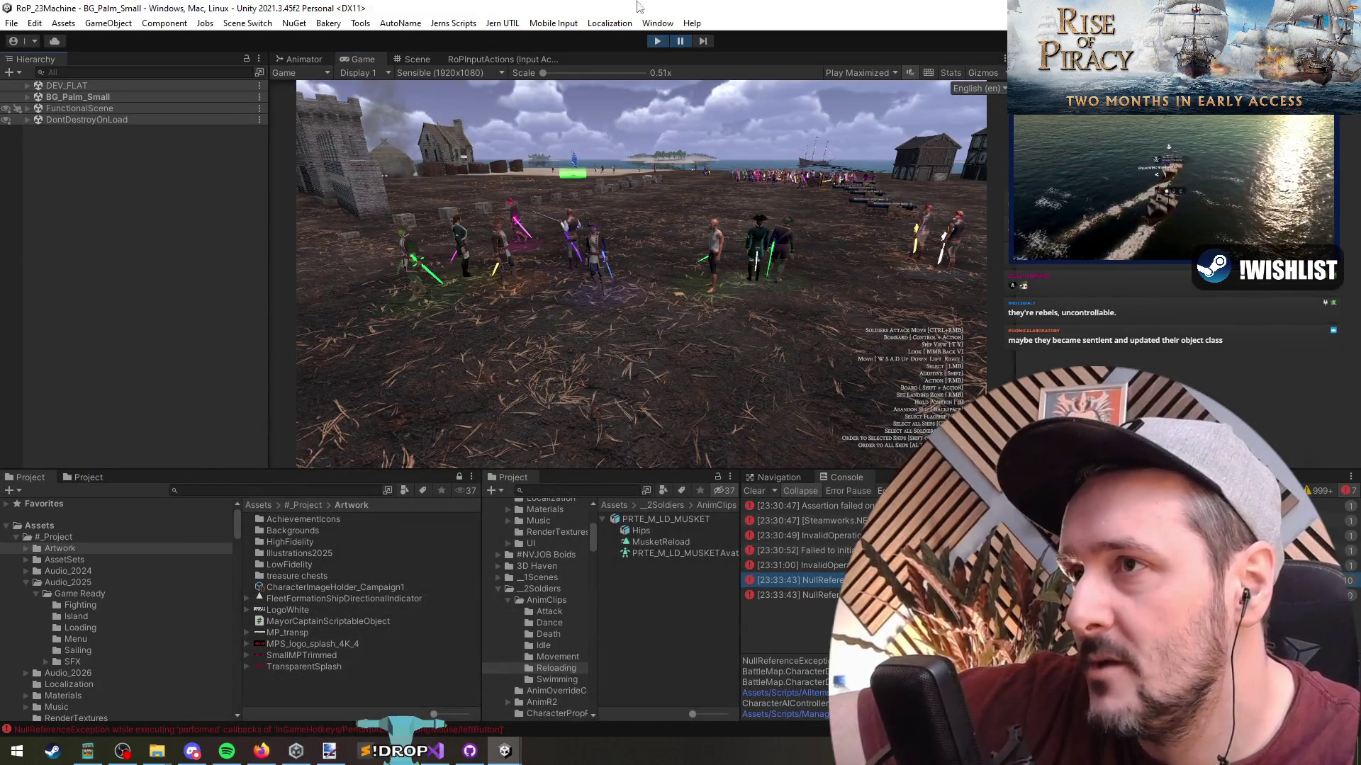
Exit play mode with Ctrl+P, returning the editor to DDOLScene.
key("ctrl+p")
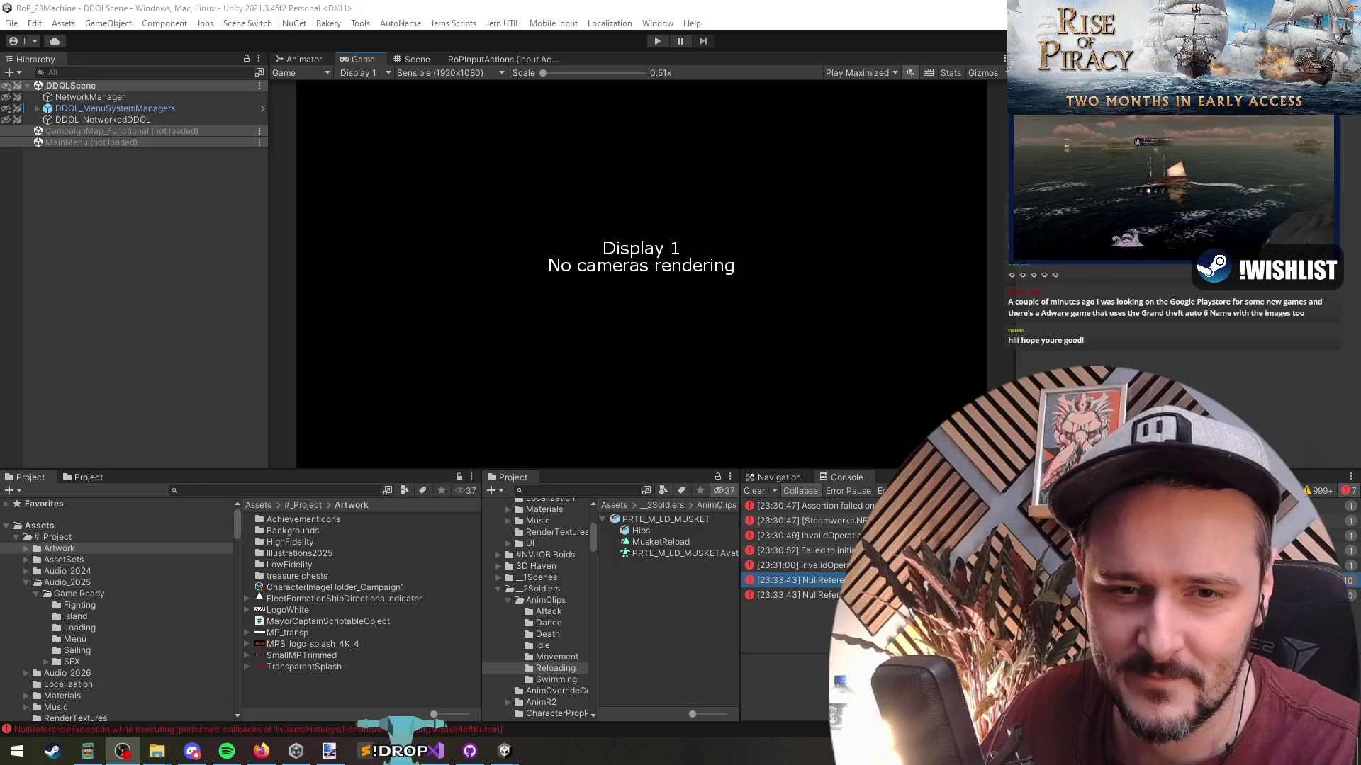
Switch from Unity to Firefox showing the Rise of Piracy Steam store page.
key("alt+Tab")
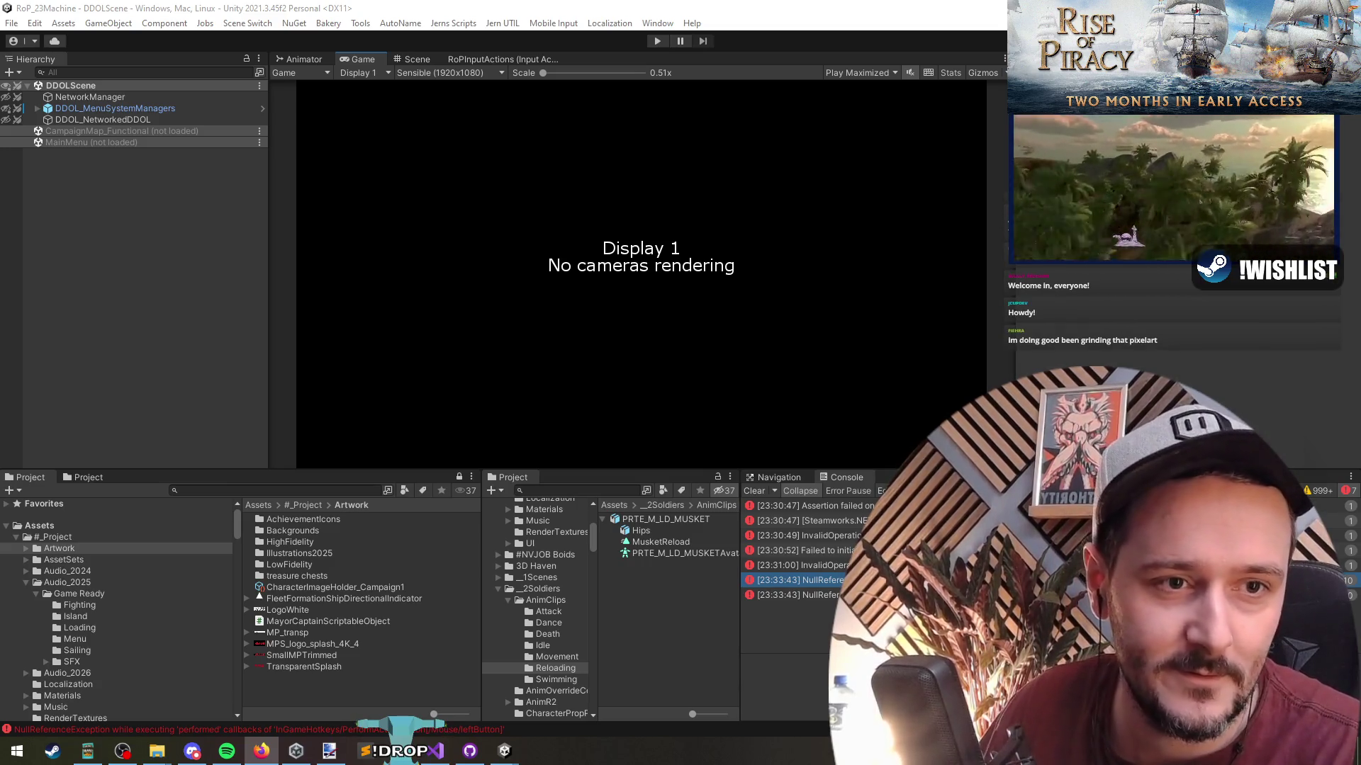
key("alt+Tab")
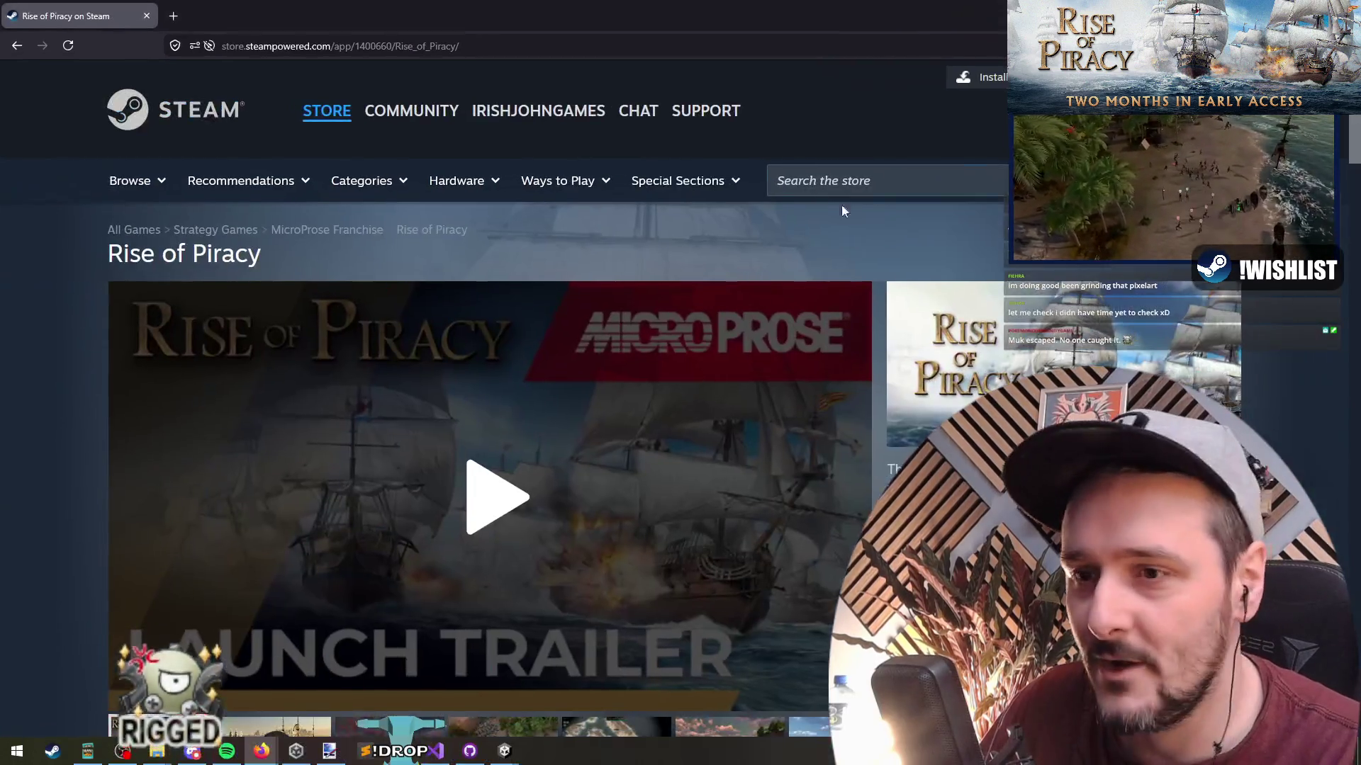
Play the Rise of Piracy launch trailer from the beginning on its store page.
scroll(675, 317, "down", 3)
left_click(571, 304)
scroll(571, 303, "up", 1)
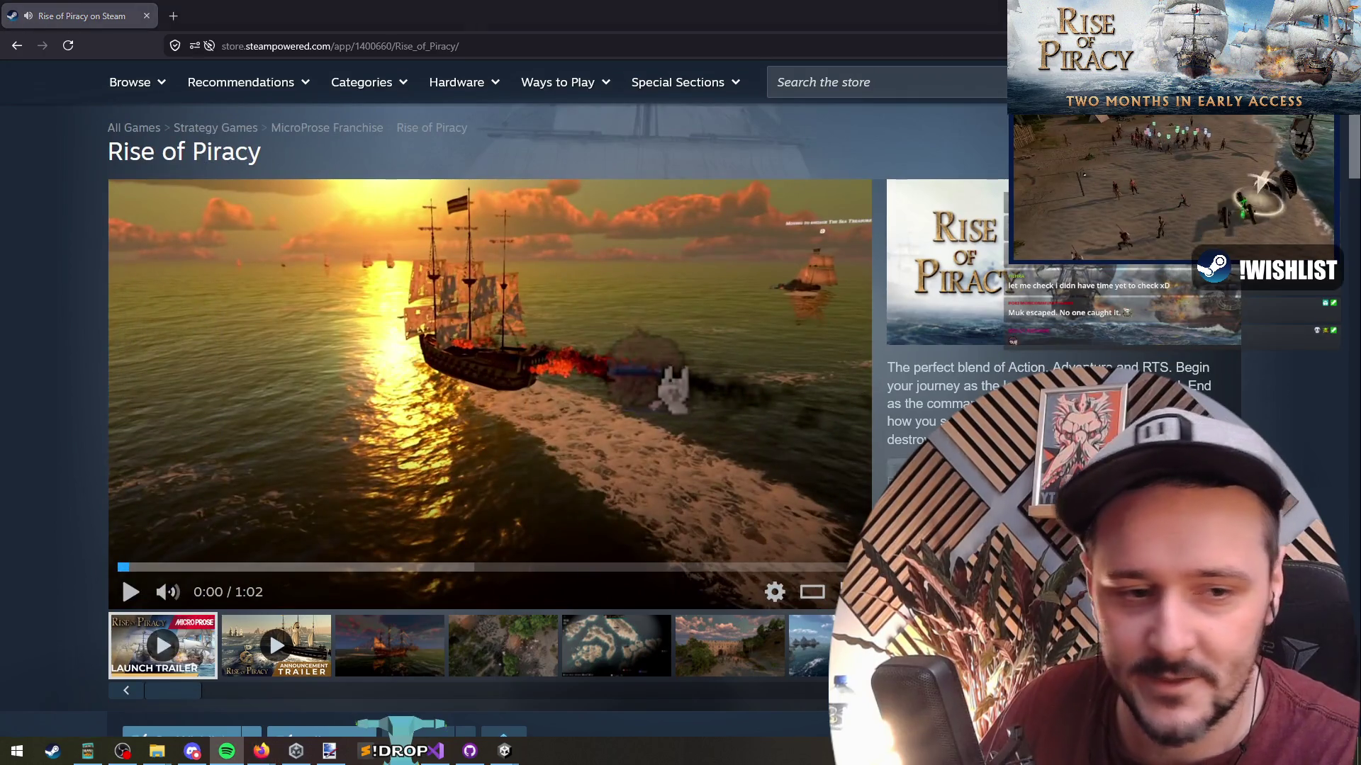
left_click(488, 353)
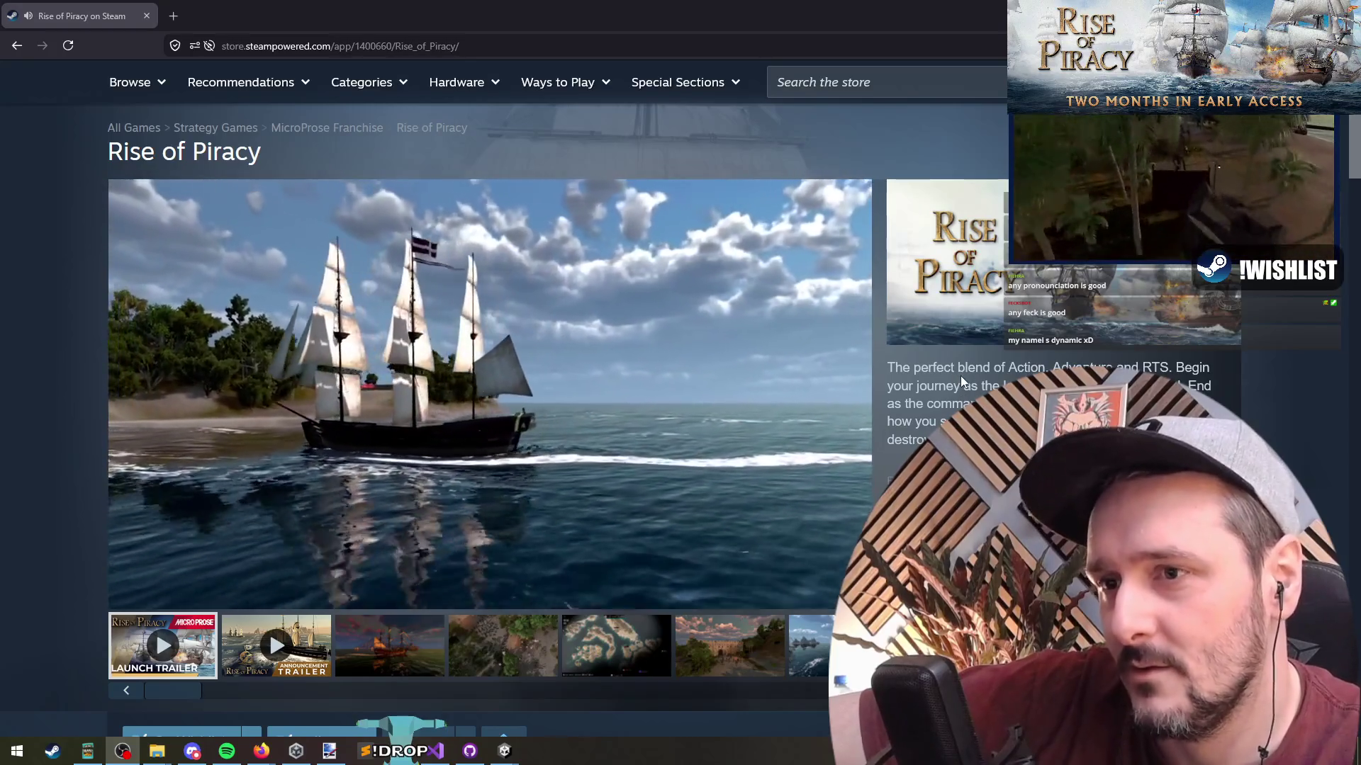
scroll(960, 377, "down", 1)
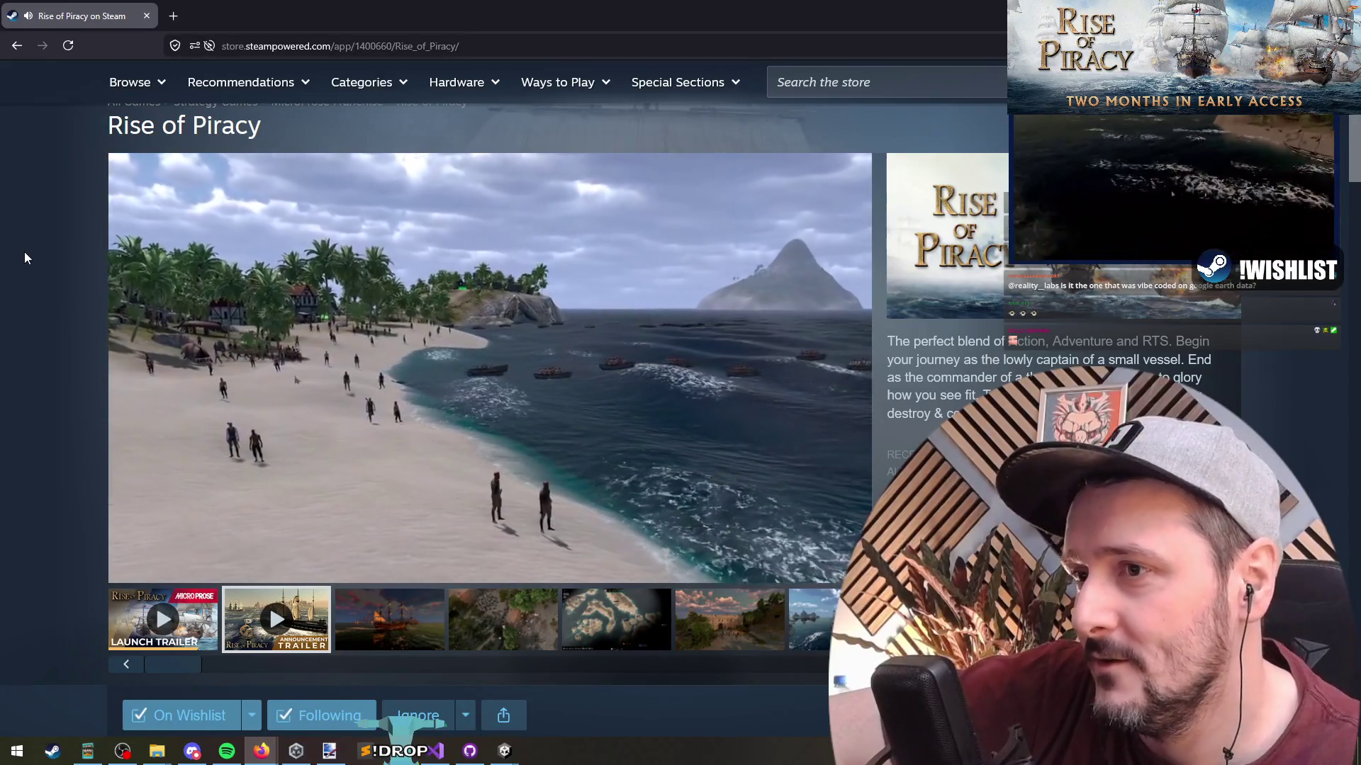
Let the Rise of Piracy announcement trailer reach its Early Access date card, then scroll down the page.
middle_click(27, 273)
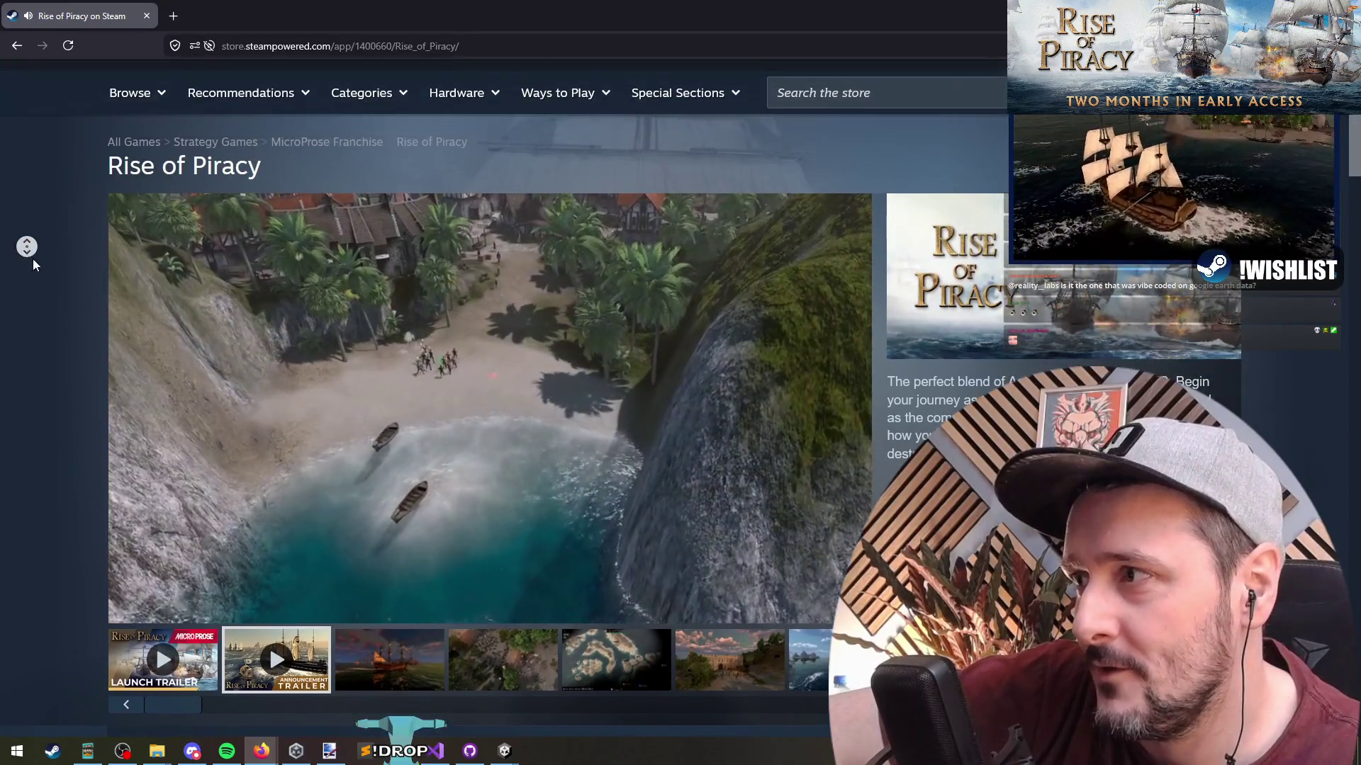
middle_click(33, 263)
middle_click(33, 263)
middle_click(37, 265)
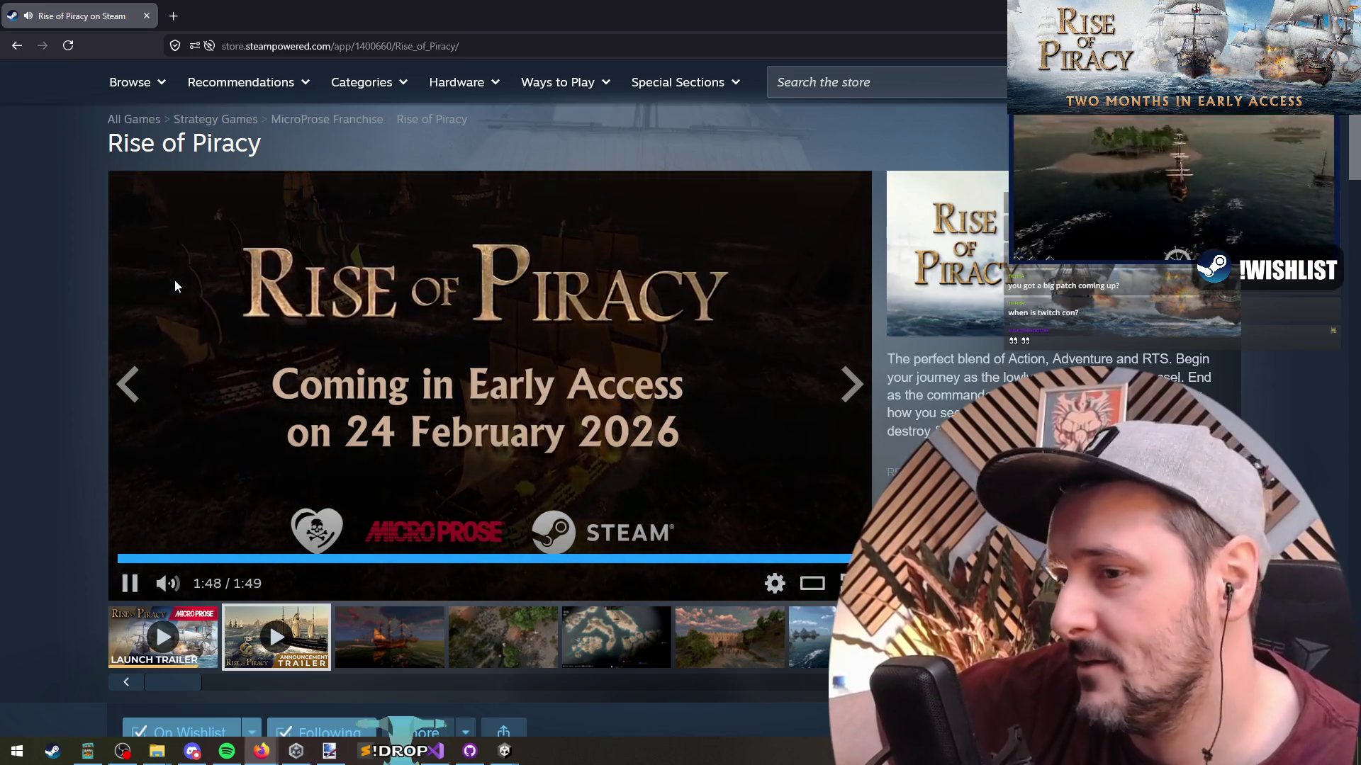
scroll(390, 298, "down", 15)
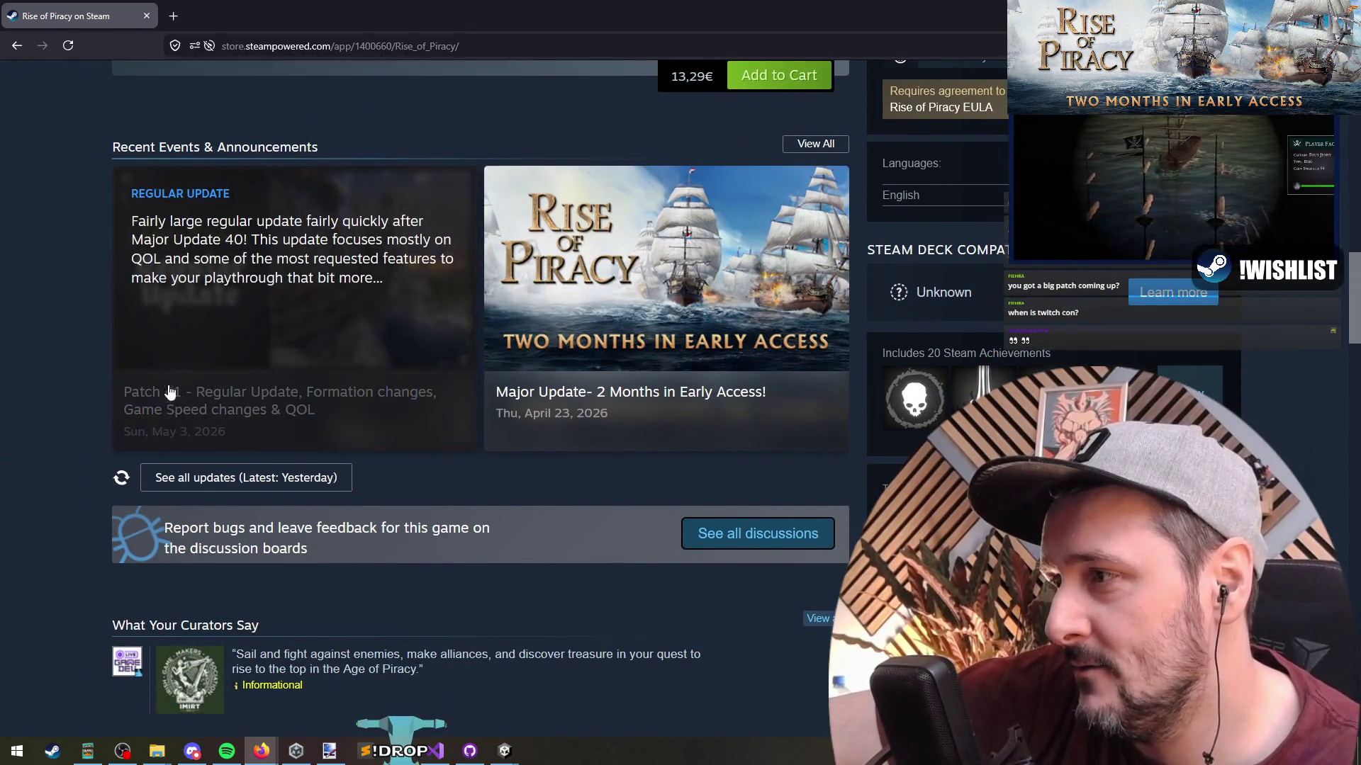
Open the Patch 41 regular update announcement and scroll through its opening.
left_click(331, 273)
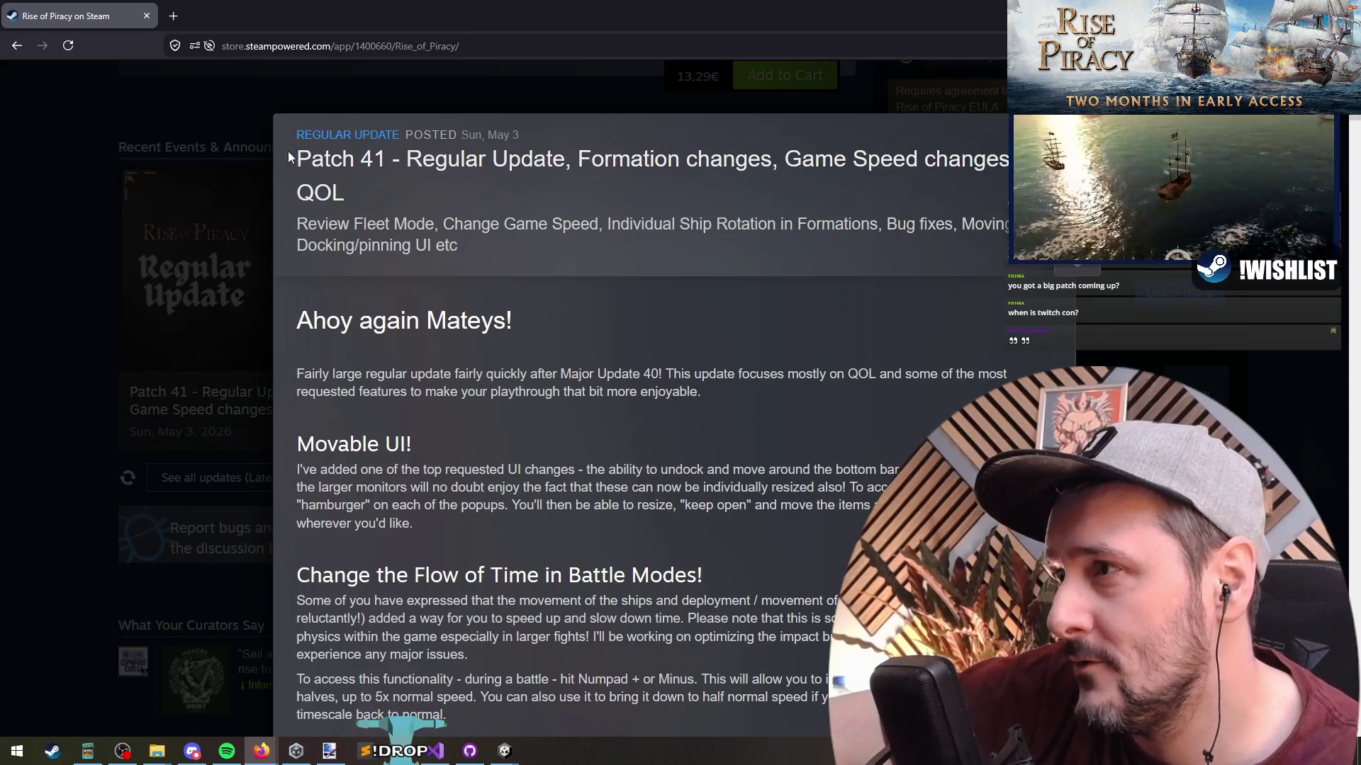
left_click_drag(287, 151, 386, 159)
left_click(464, 245)
scroll(538, 381, "down", 3)
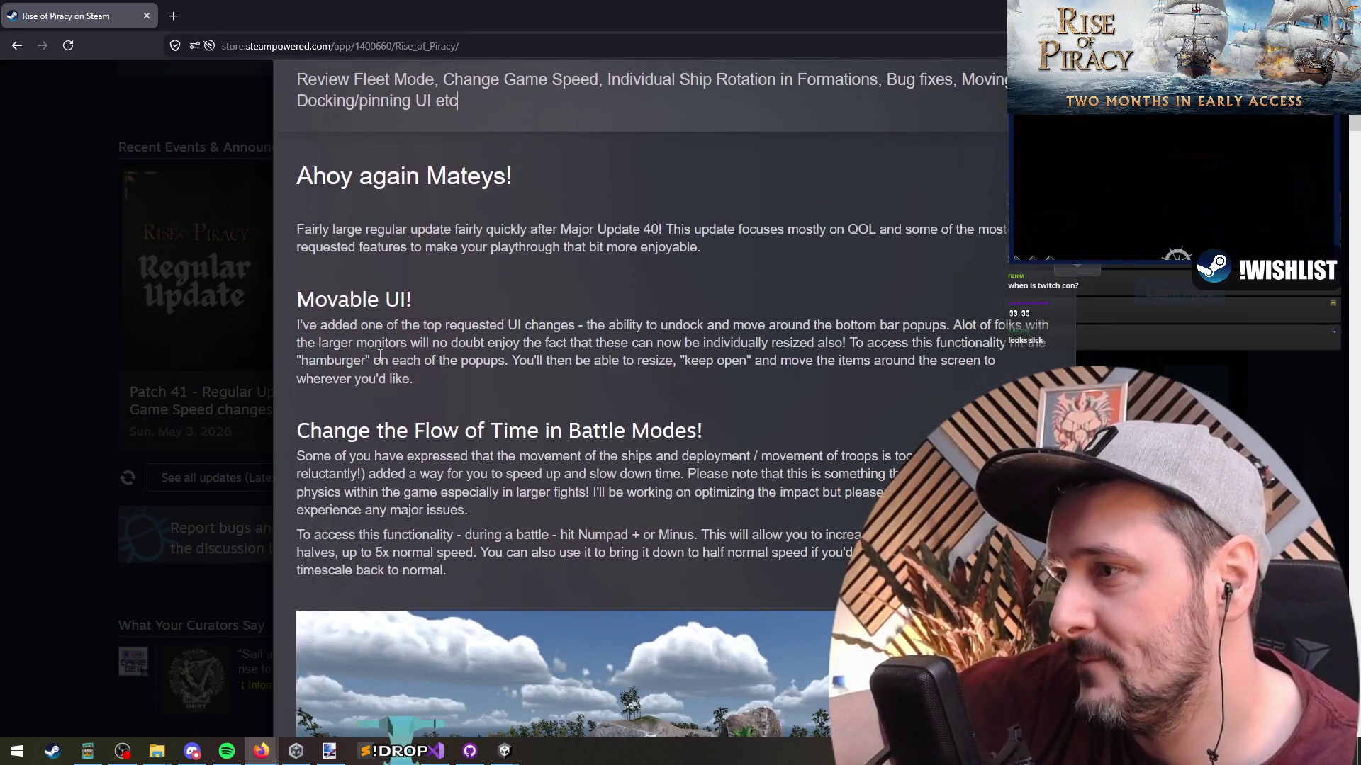
scroll(567, 288, "down", 20)
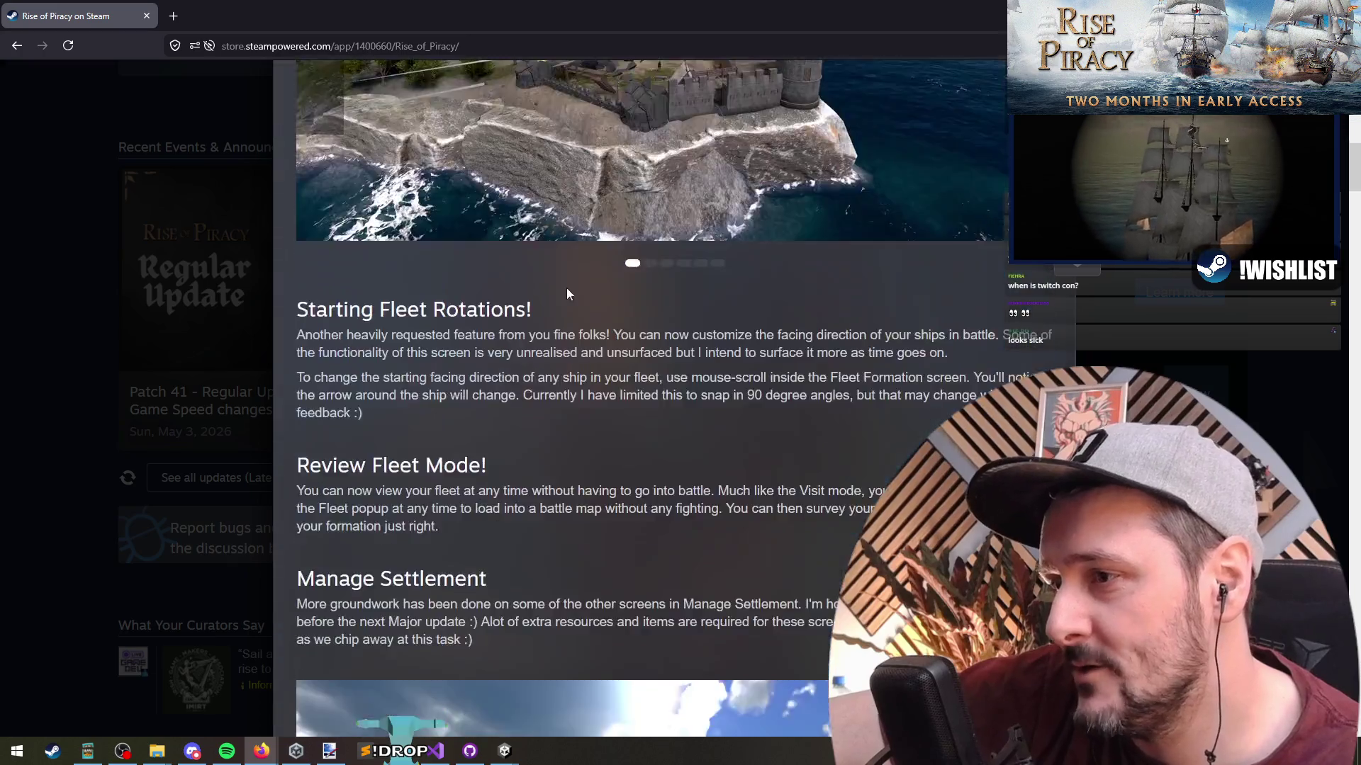
scroll(483, 375, "up", 2)
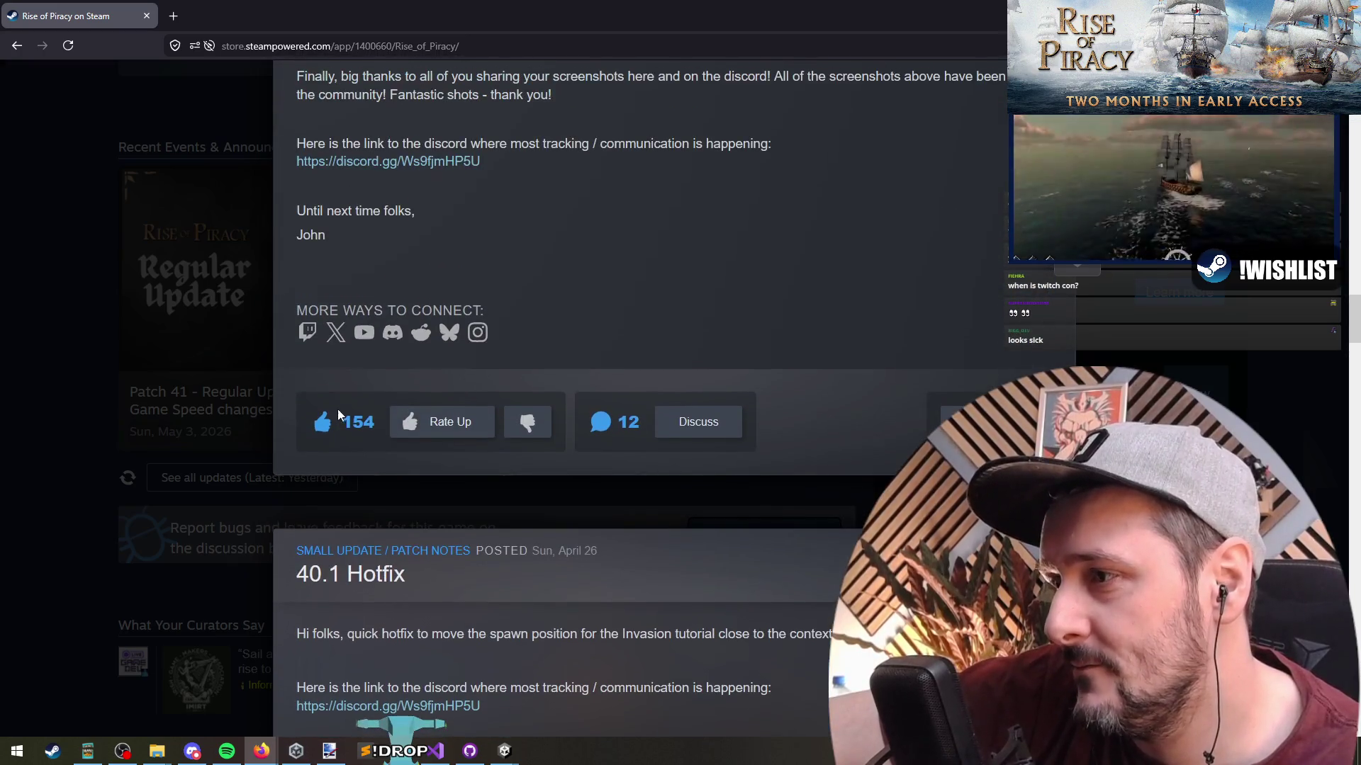
scroll(563, 259, "up", 20)
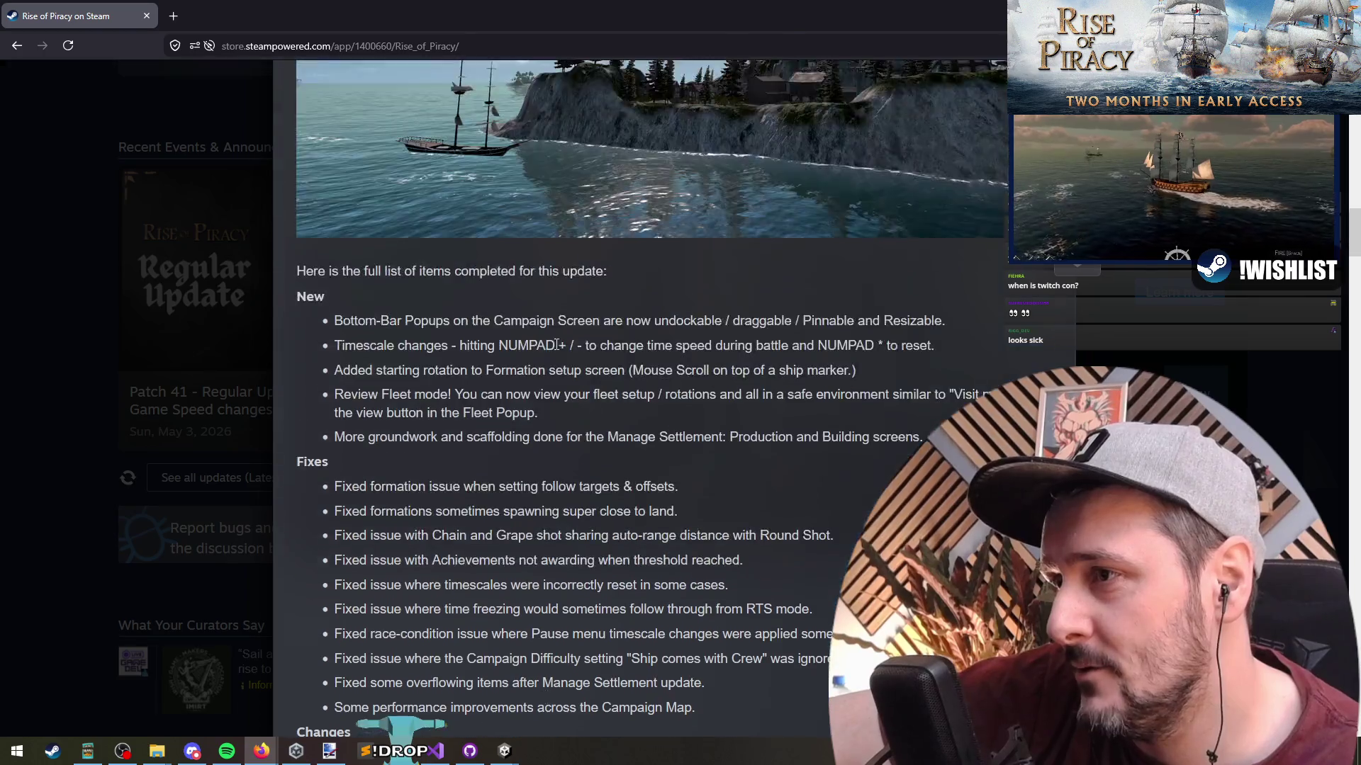
scroll(542, 383, "up", 12)
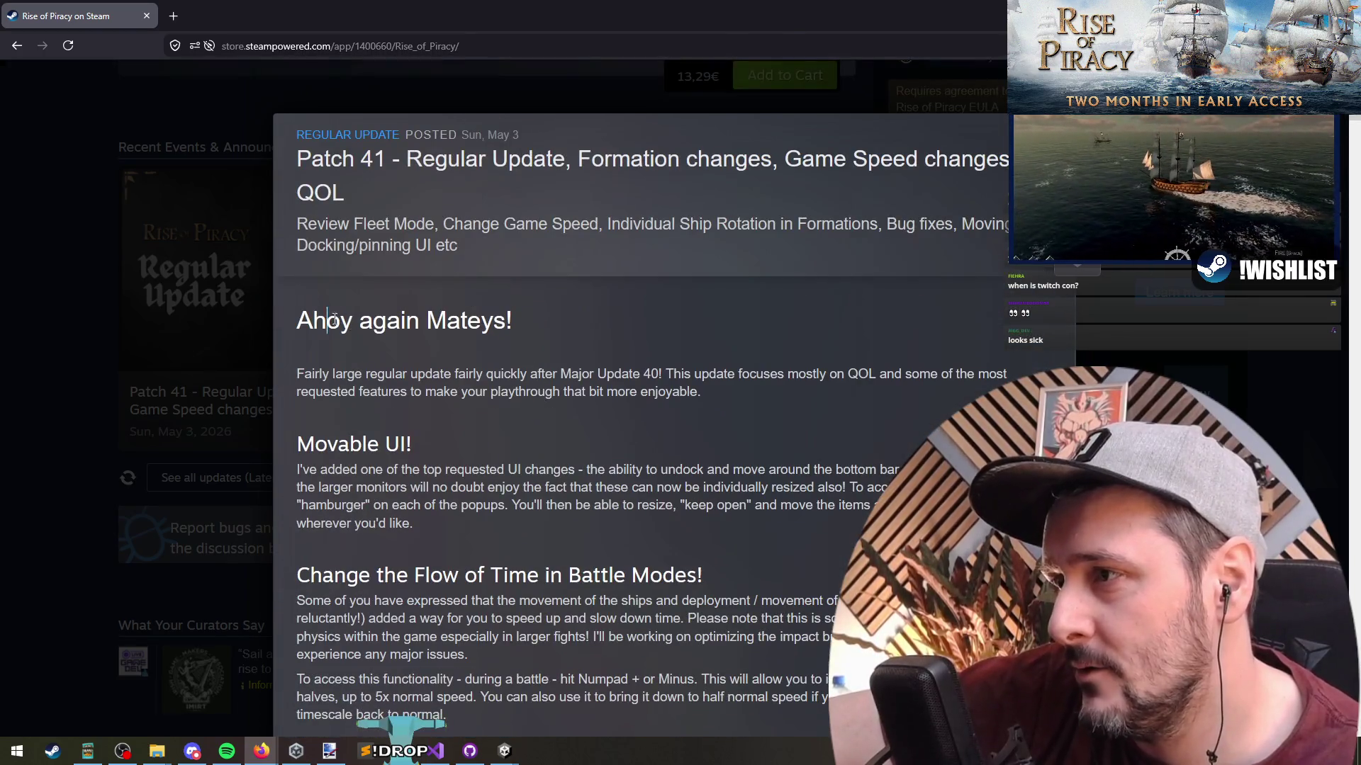
Read the 'Ahoy again Mateys!' greeting and the Change the Flow of Time section.
left_click_drag(333, 320, 567, 326)
left_click(567, 325)
scroll(415, 471, "down", 2)
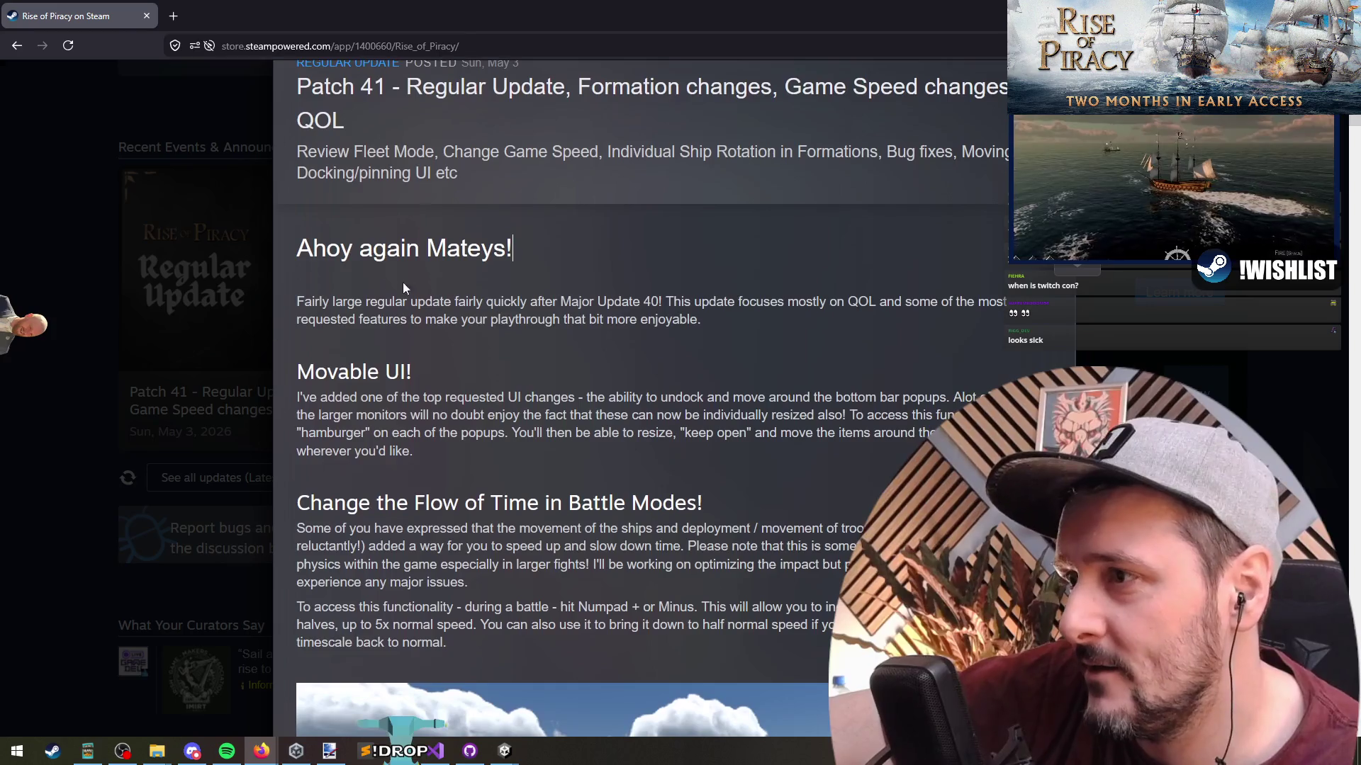
left_click(415, 283)
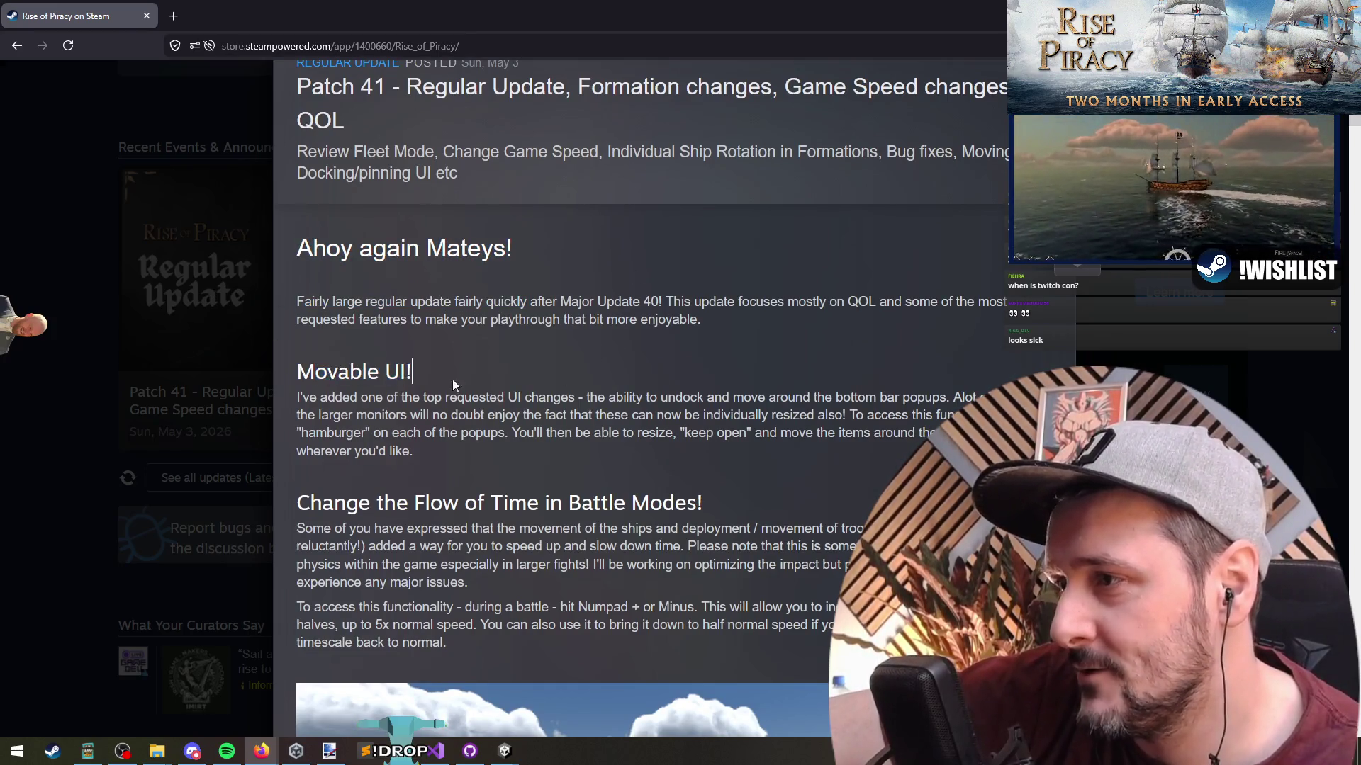
scroll(440, 396, "down", 3)
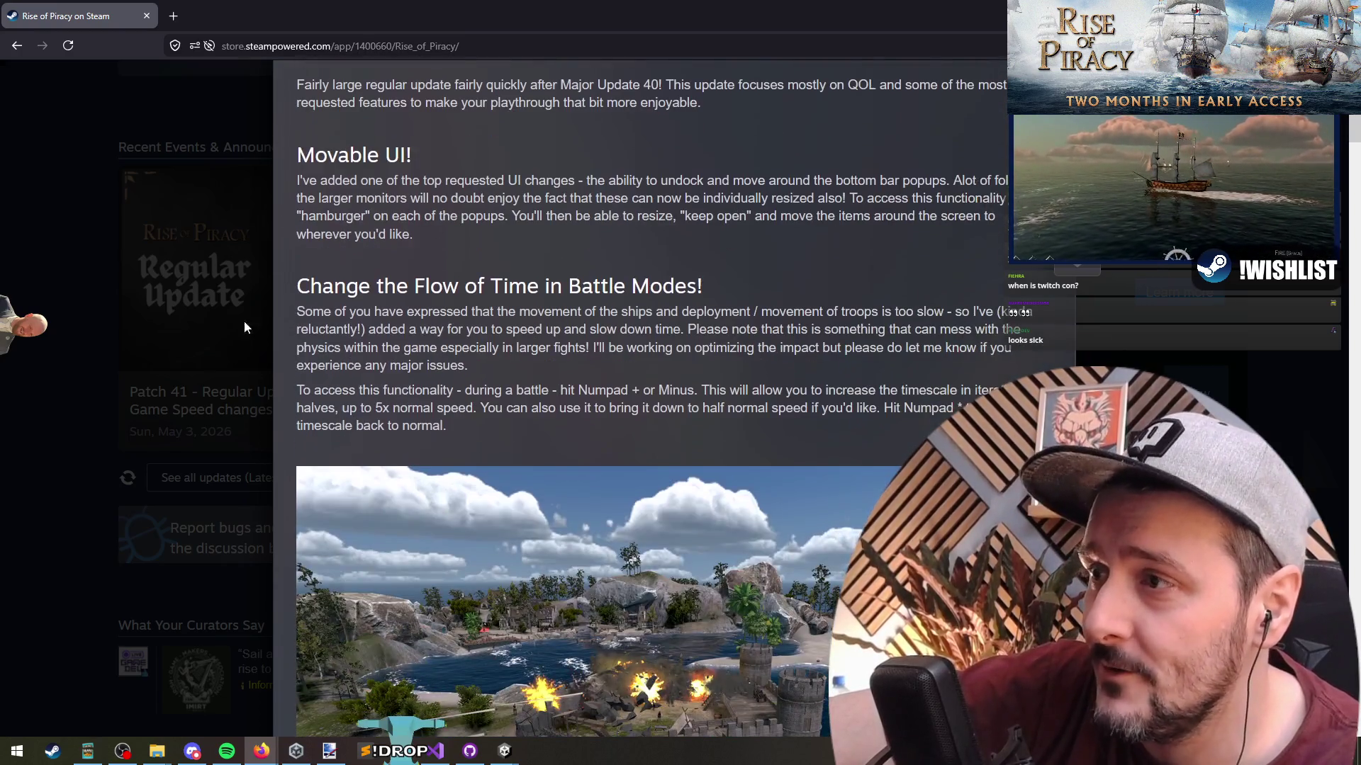
mouse_move(312, 285)
left_mouse_down()
mouse_move(652, 285)
mouse_move(326, 276)
left_mouse_up()
left_click(325, 276)
left_click_drag(677, 286, 386, 286)
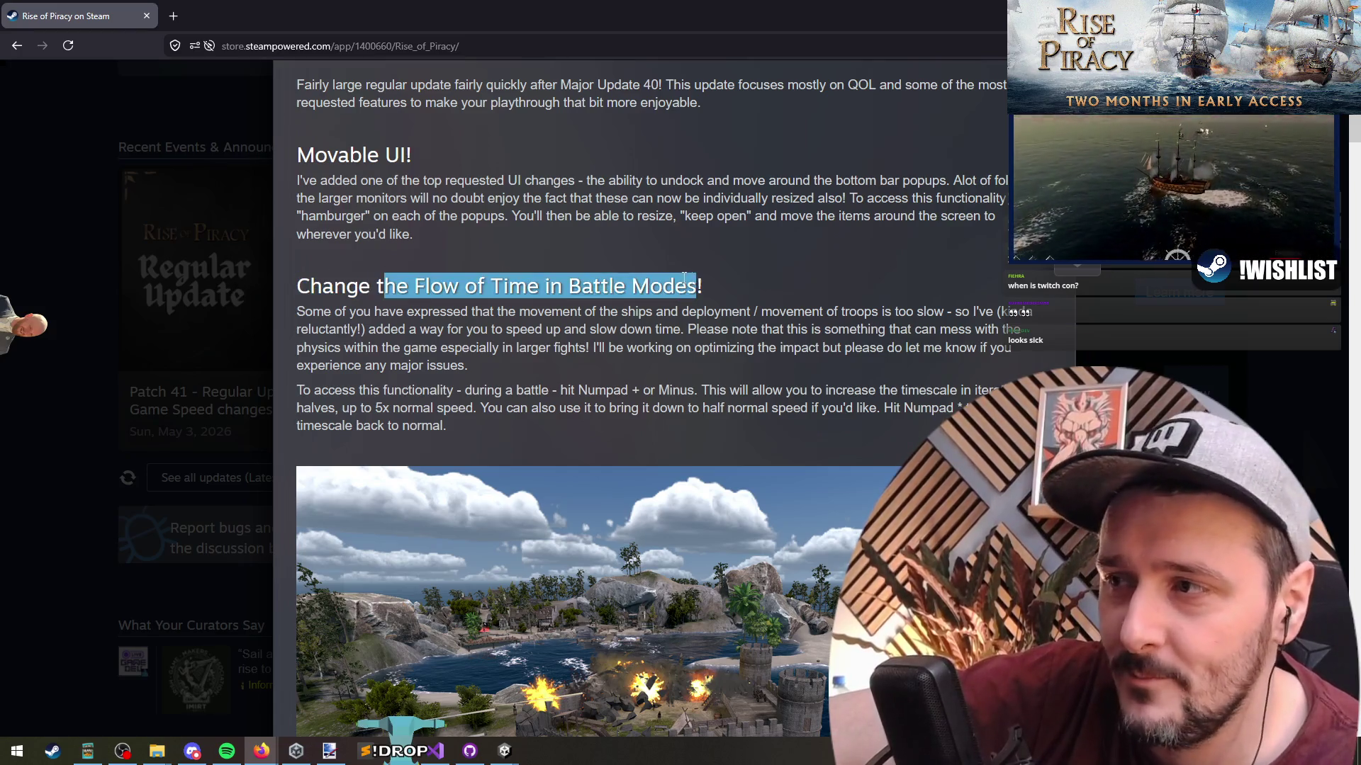
left_click(428, 274)
scroll(500, 327, "down", 4)
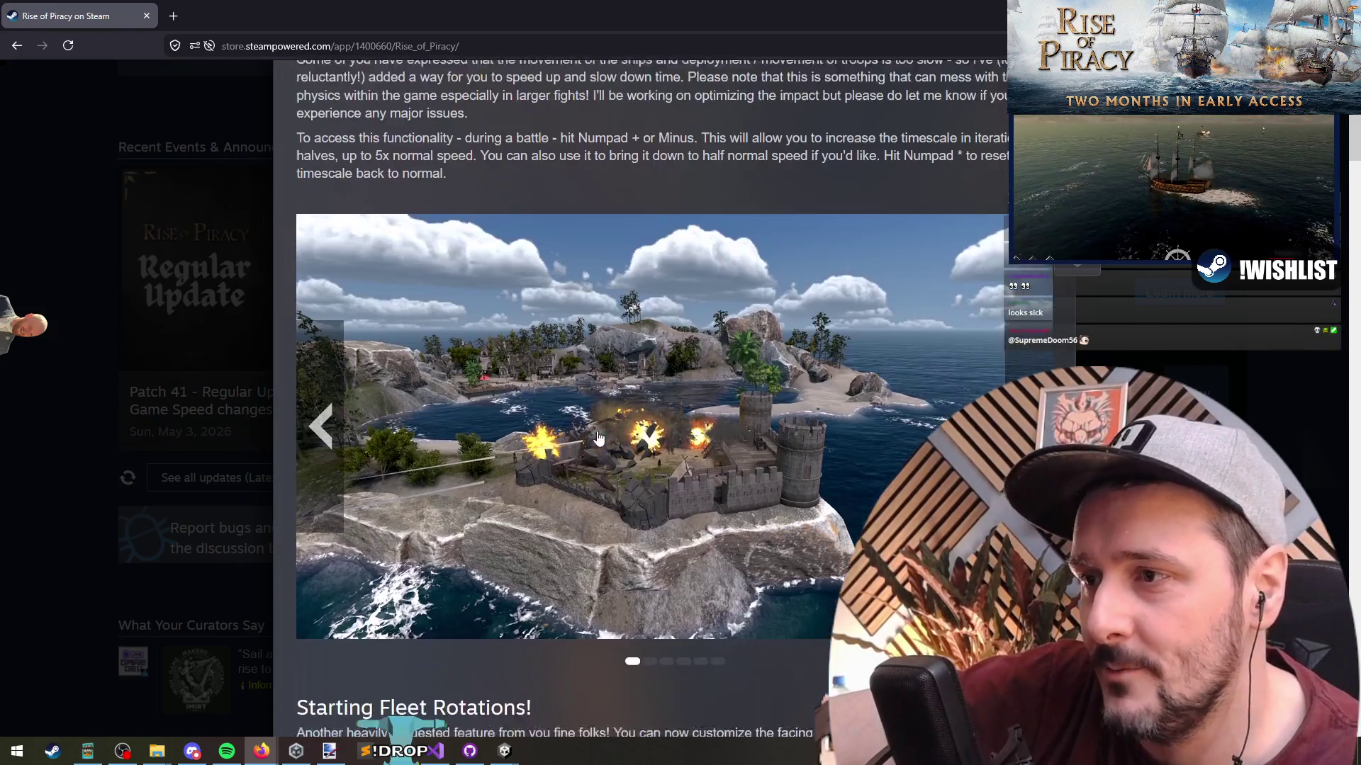
scroll(649, 441, "down", 1)
scroll(649, 441, "up", 1)
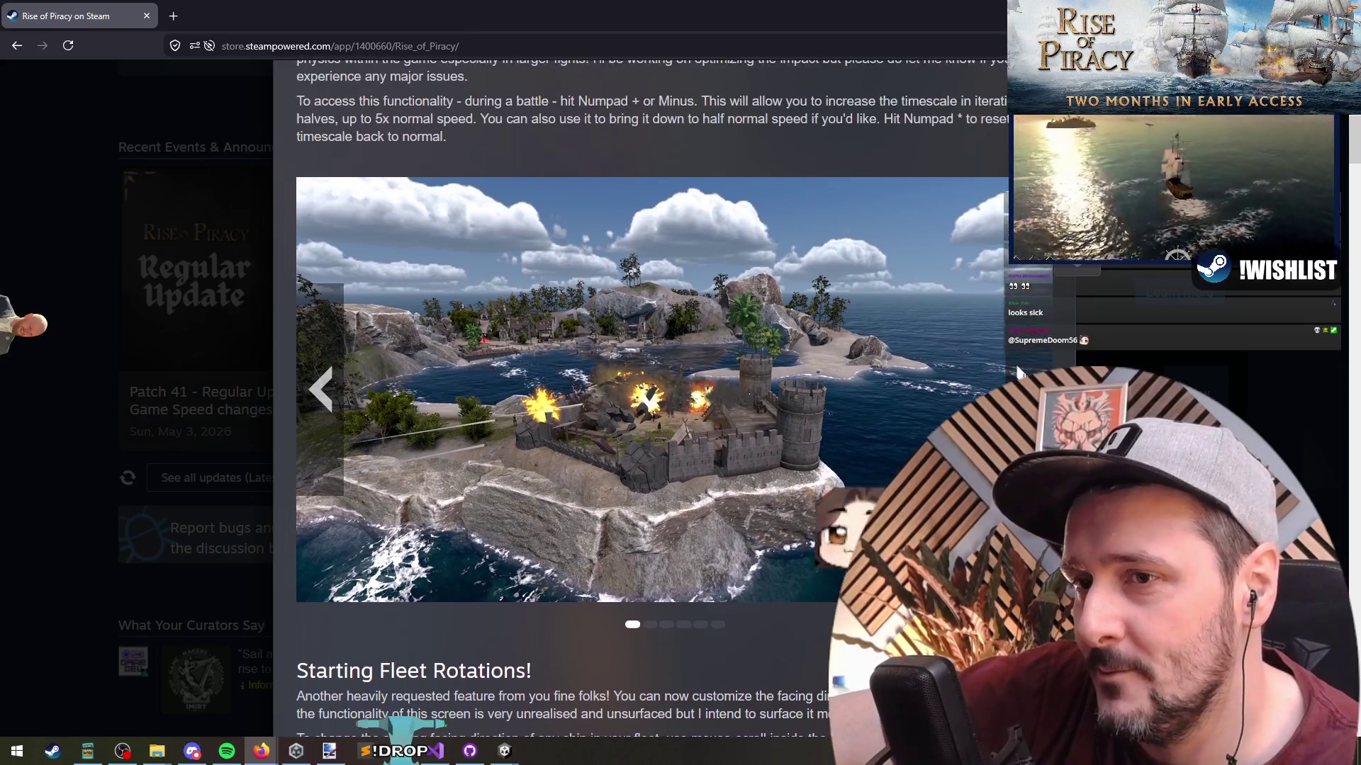
Advance the patch-note screenshot carousel to the fourth image and read the Review Fleet Mode section.
left_click(1017, 370)
left_click(1018, 370)
left_click(1017, 370)
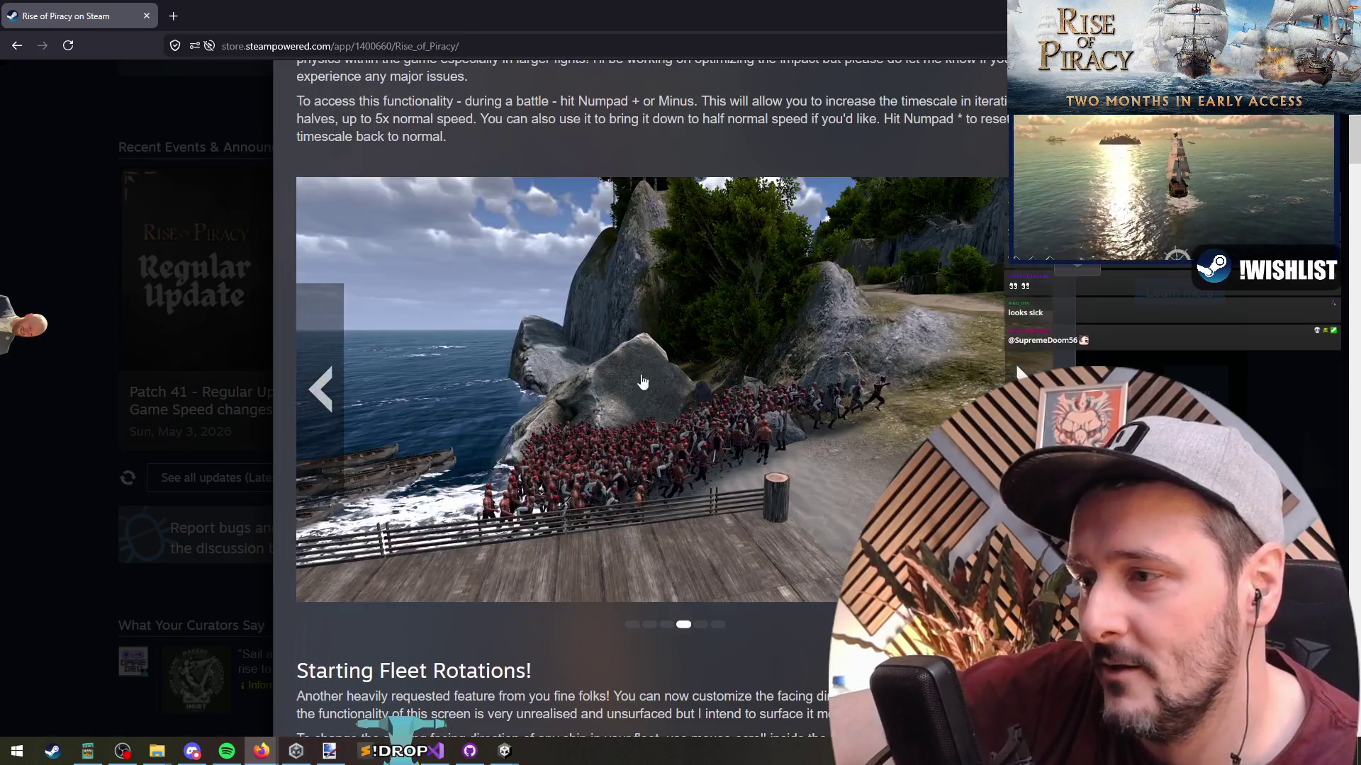
scroll(495, 368, "down", 6)
left_click_drag(317, 237, 515, 238)
left_click_drag(321, 393, 575, 403)
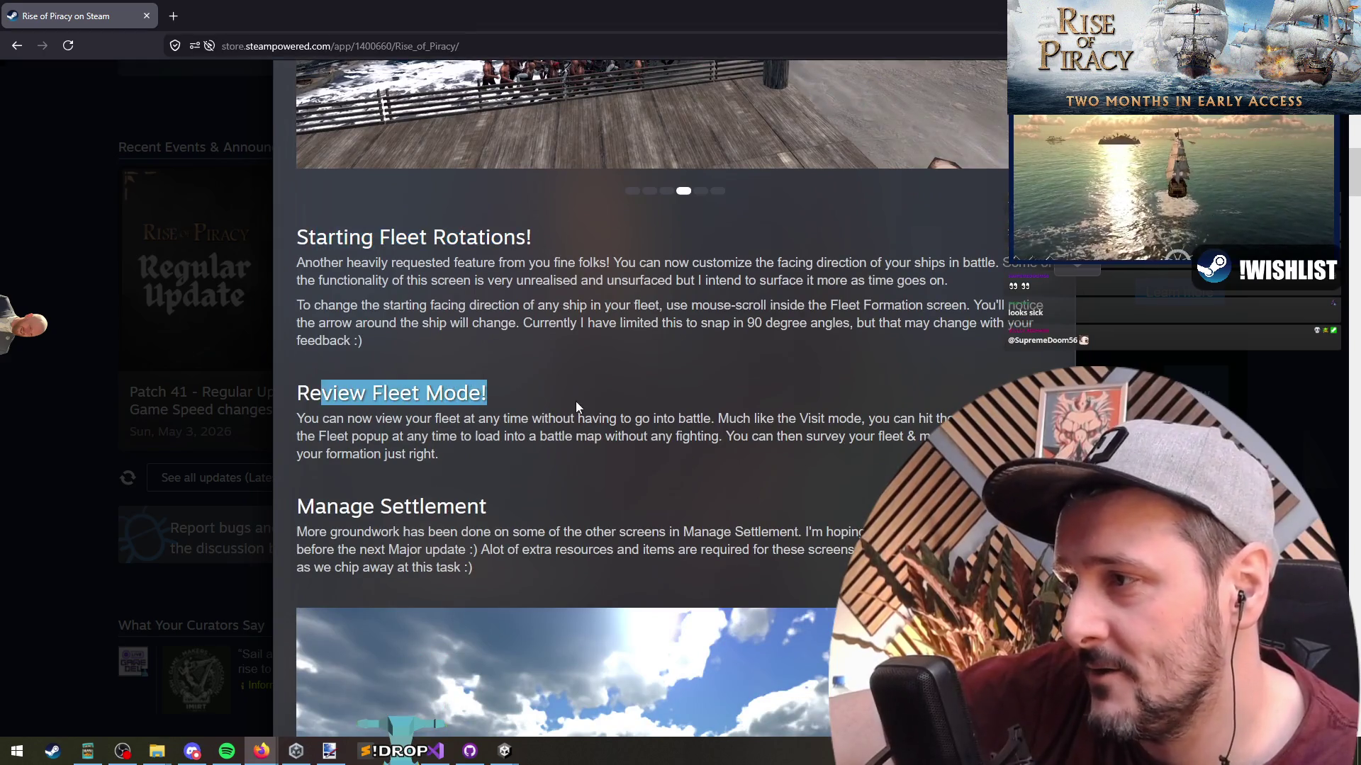
scroll(459, 398, "down", 1)
left_click(696, 442)
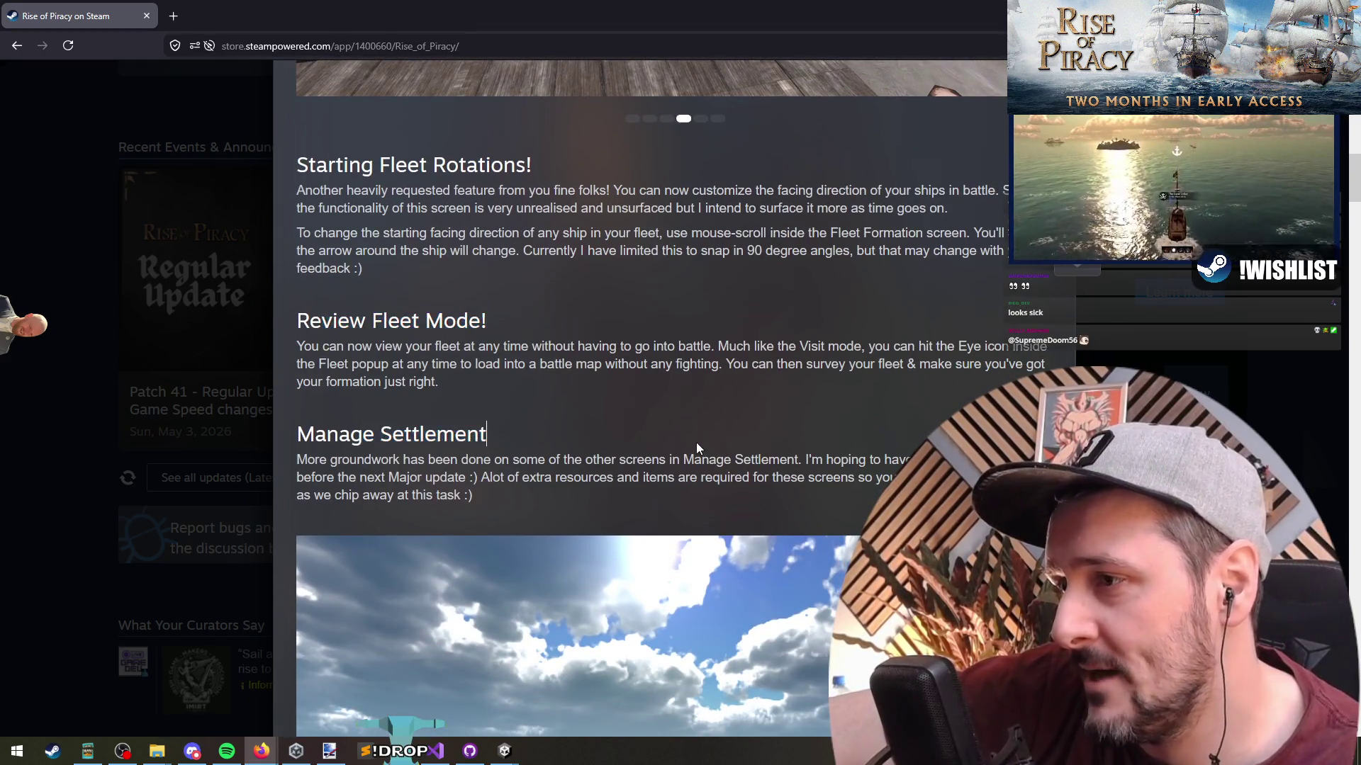
Re-read the Flow of Time and Movable UI sections, then close the patch notes.
scroll(695, 442, "down", 5)
scroll(316, 392, "up", 3)
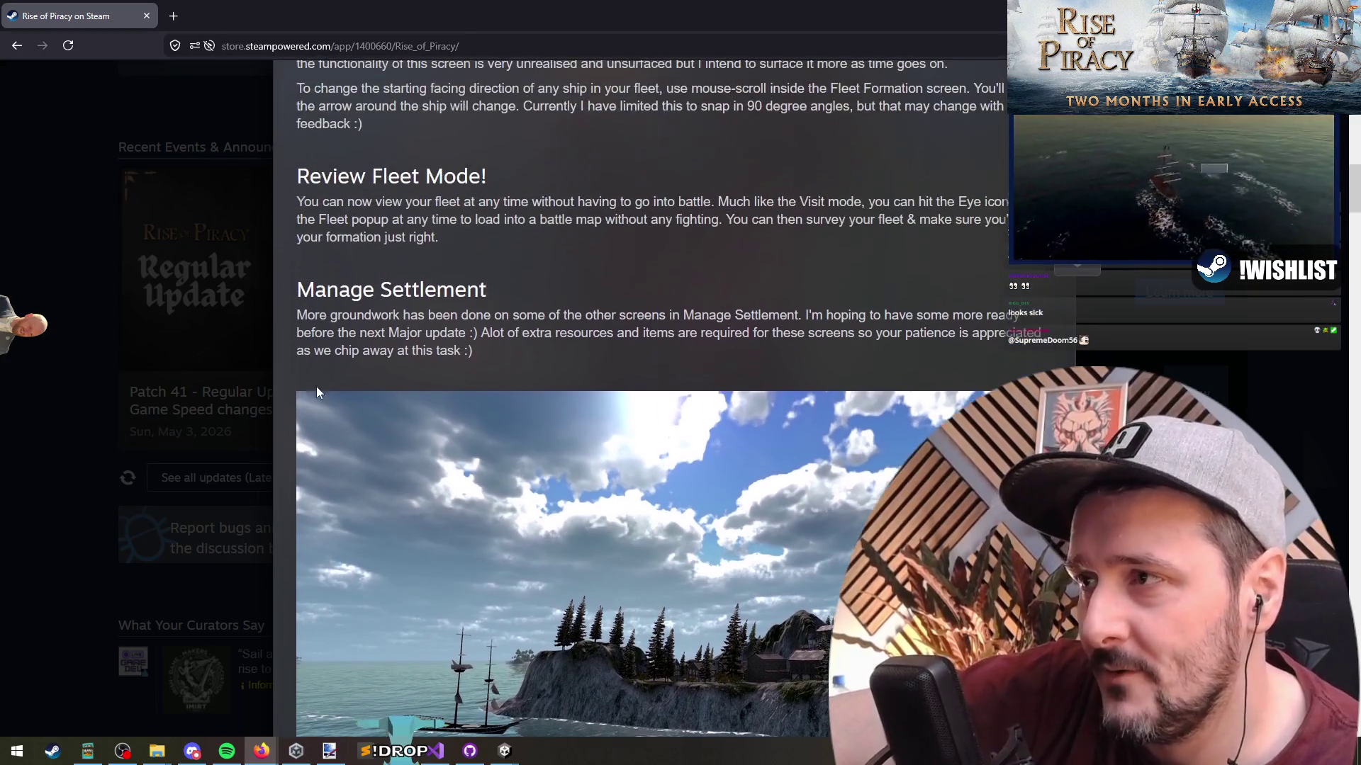
scroll(439, 326, "up", 1)
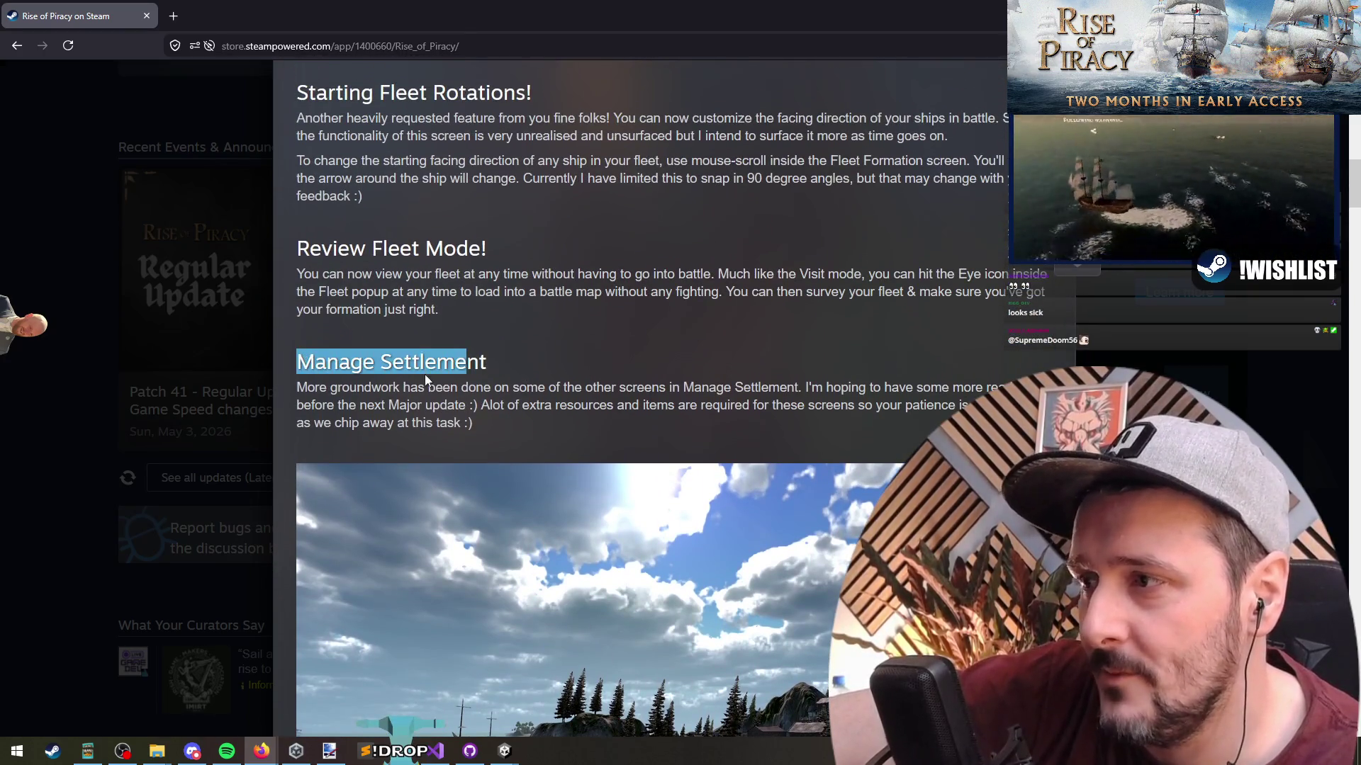
scroll(426, 380, "up", 12)
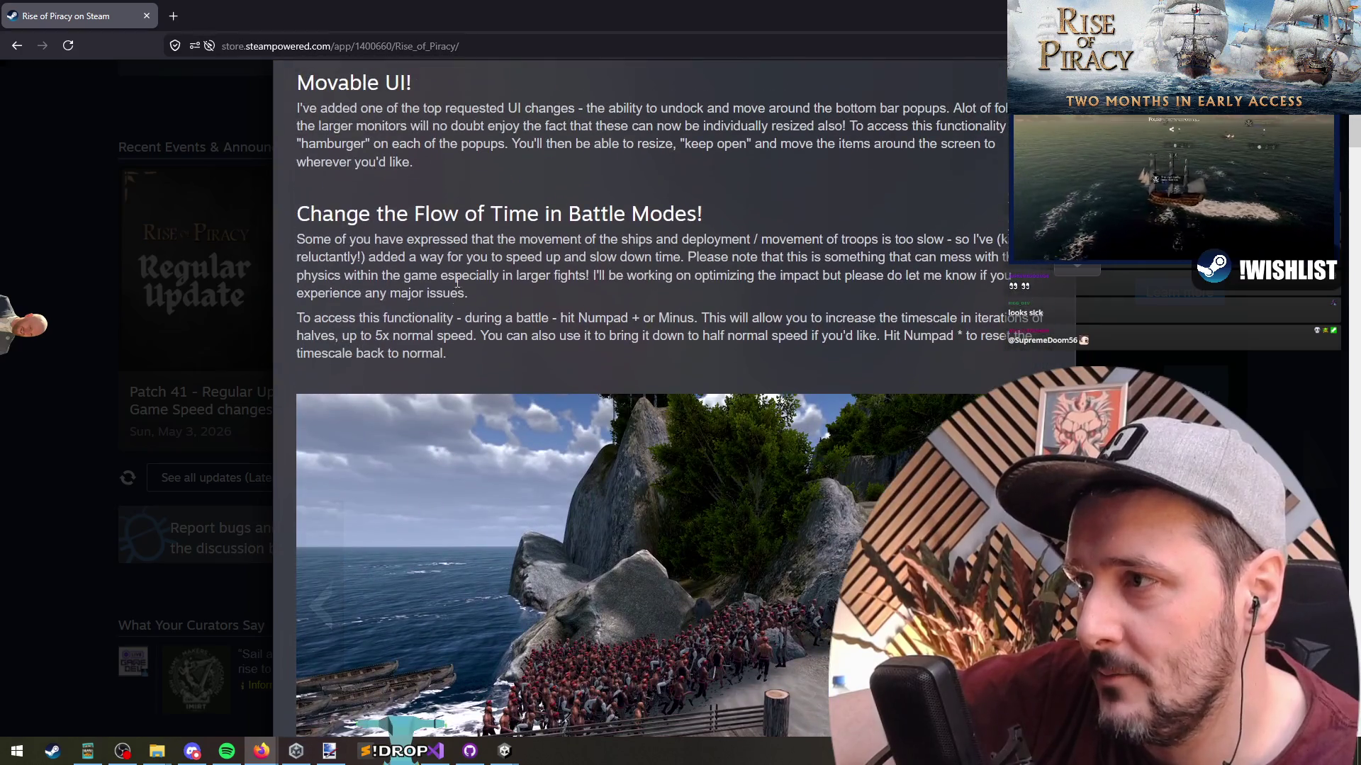
left_click_drag(310, 213, 530, 214)
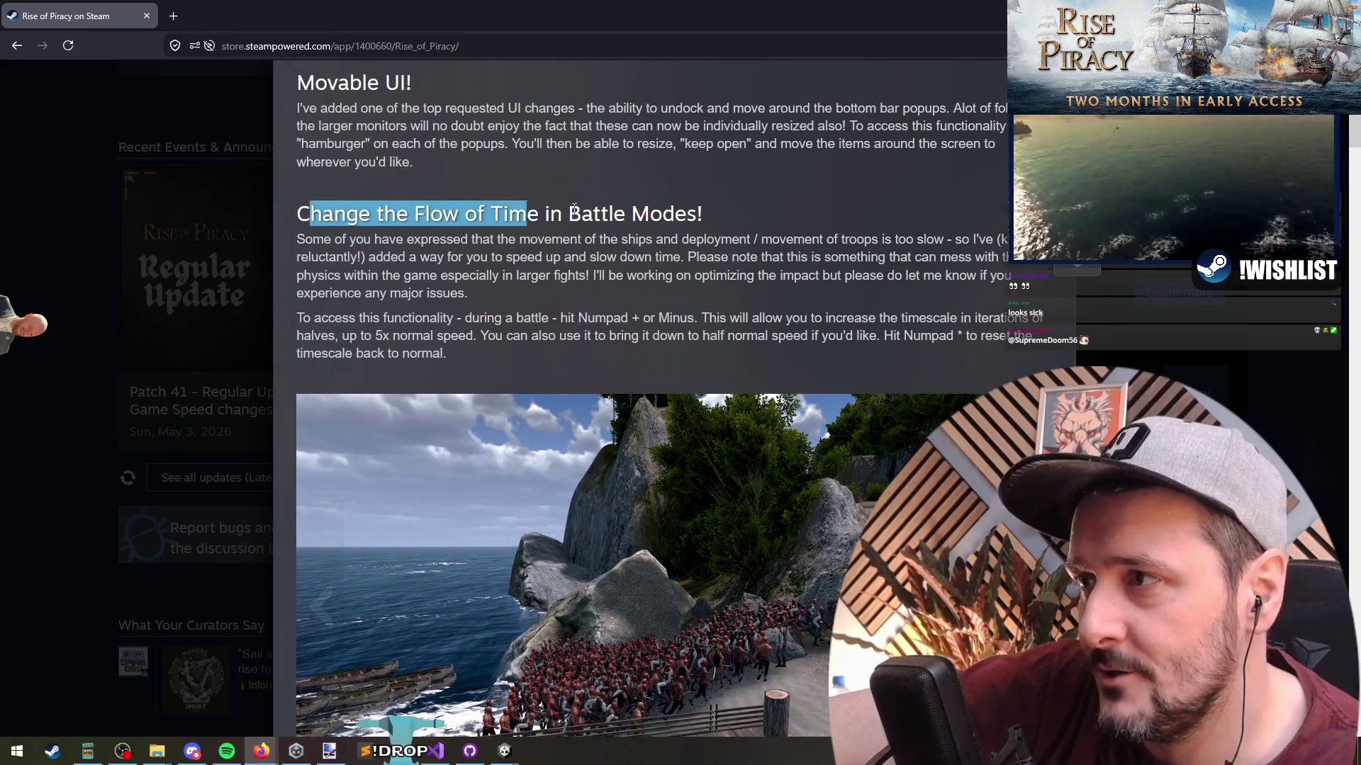
left_click(681, 215)
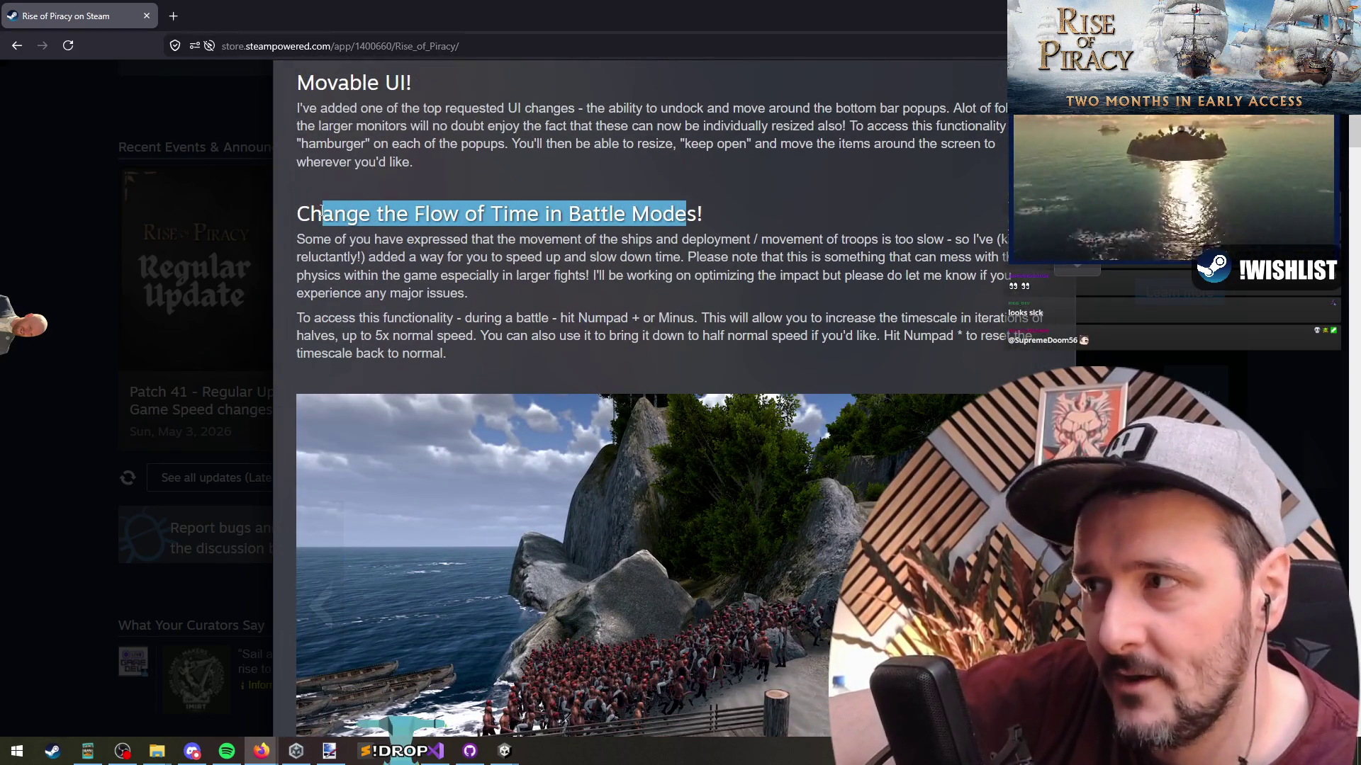
left_click_drag(322, 213, 665, 218)
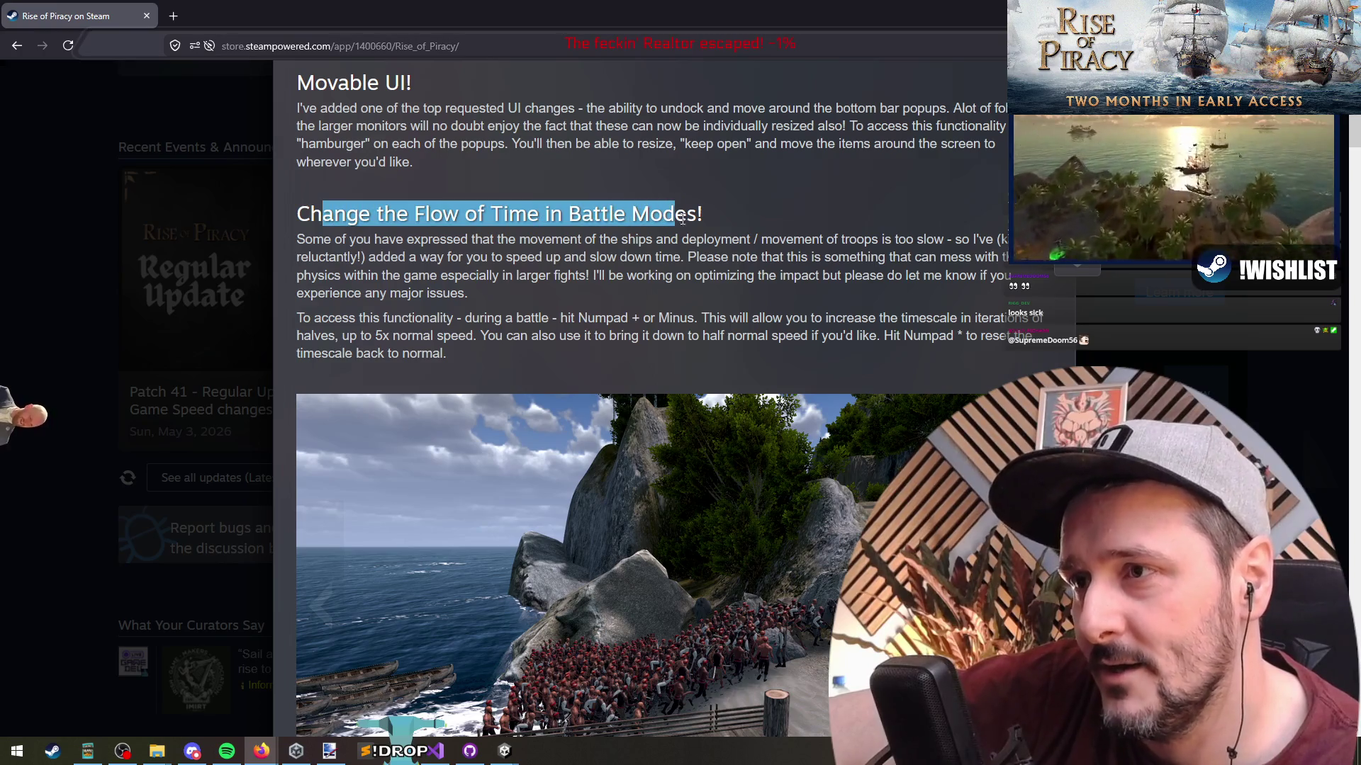
scroll(465, 261, "up", 3)
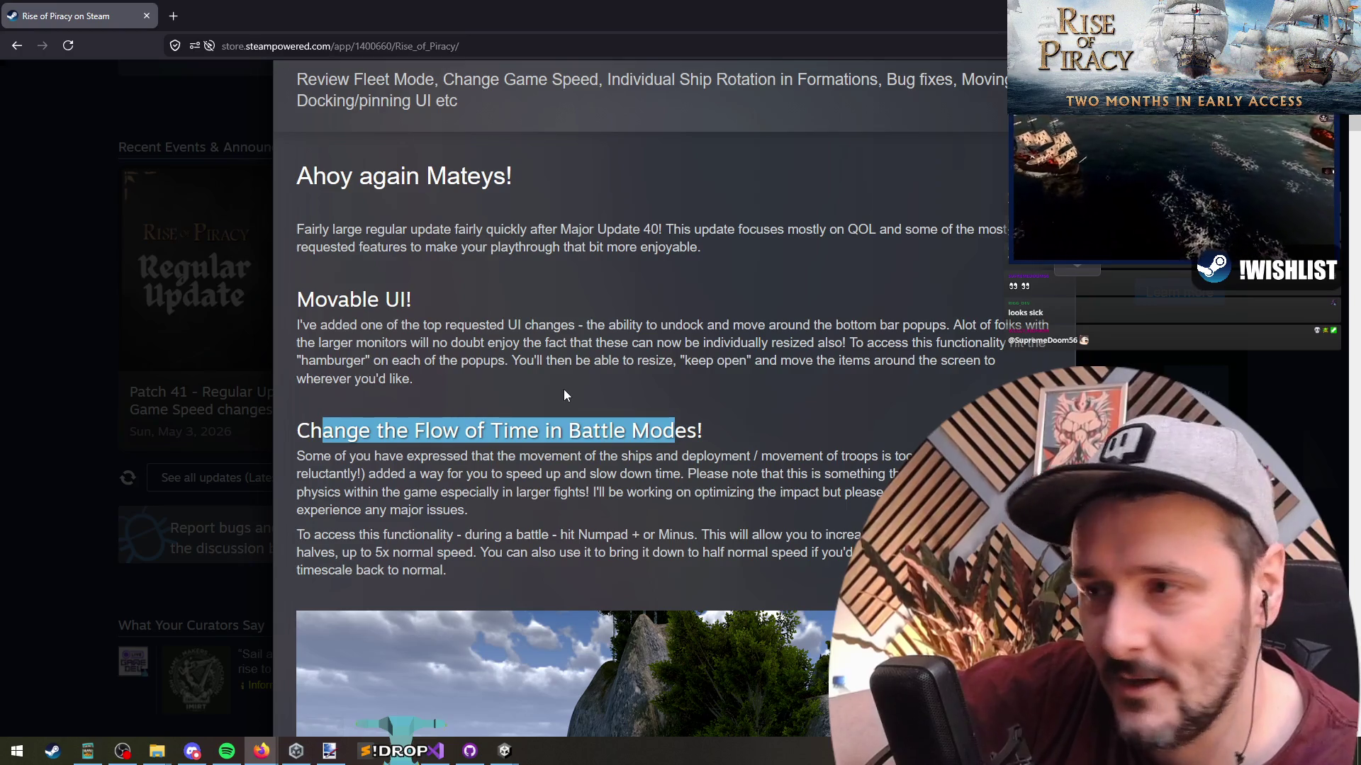
left_click(535, 342)
mouse_move(394, 338)
left_mouse_down()
mouse_move(298, 324)
mouse_move(376, 383)
left_mouse_up()
left_click(376, 382)
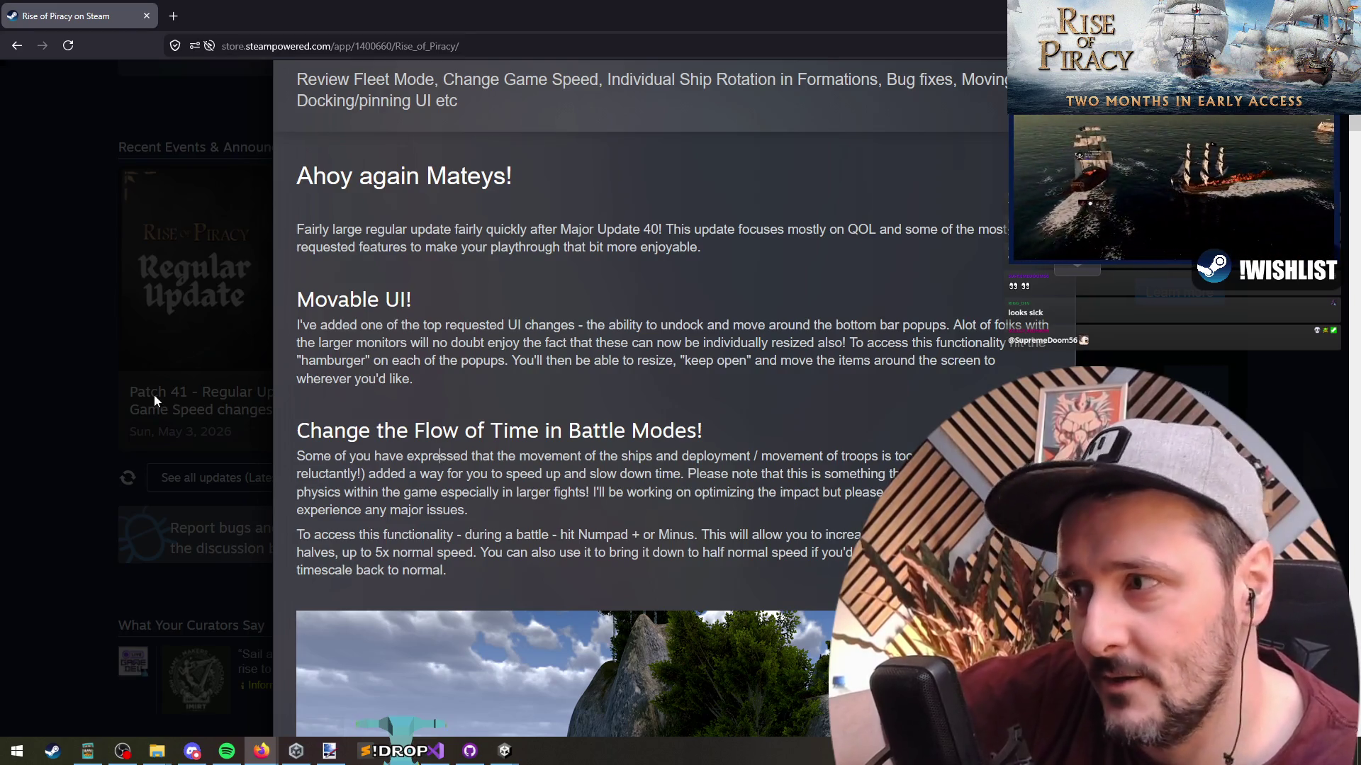
left_click(39, 457)
Switch to the RoP_23Machine Unity editor, enter Play mode, and open the F1 debug spawn menu.
mouse_move(505, 751)
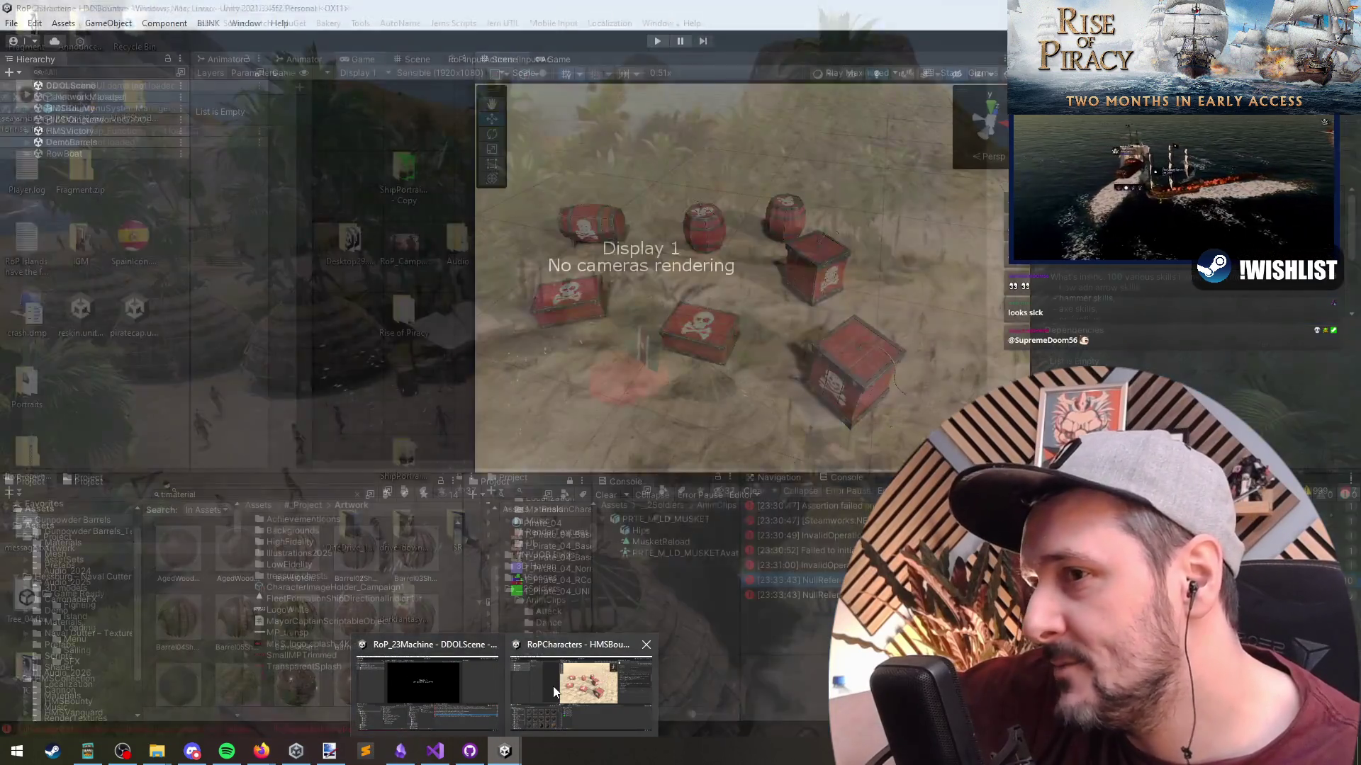
left_click(454, 681)
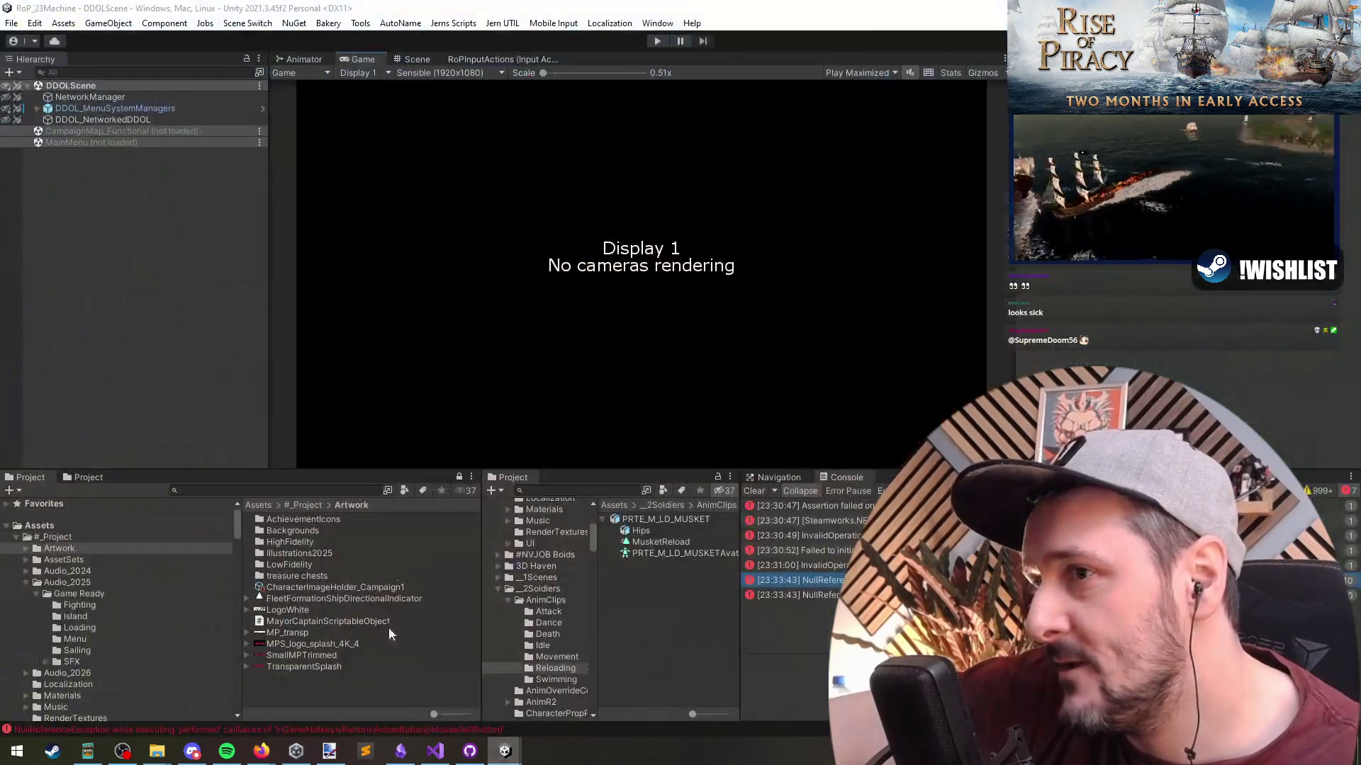
left_click(658, 42)
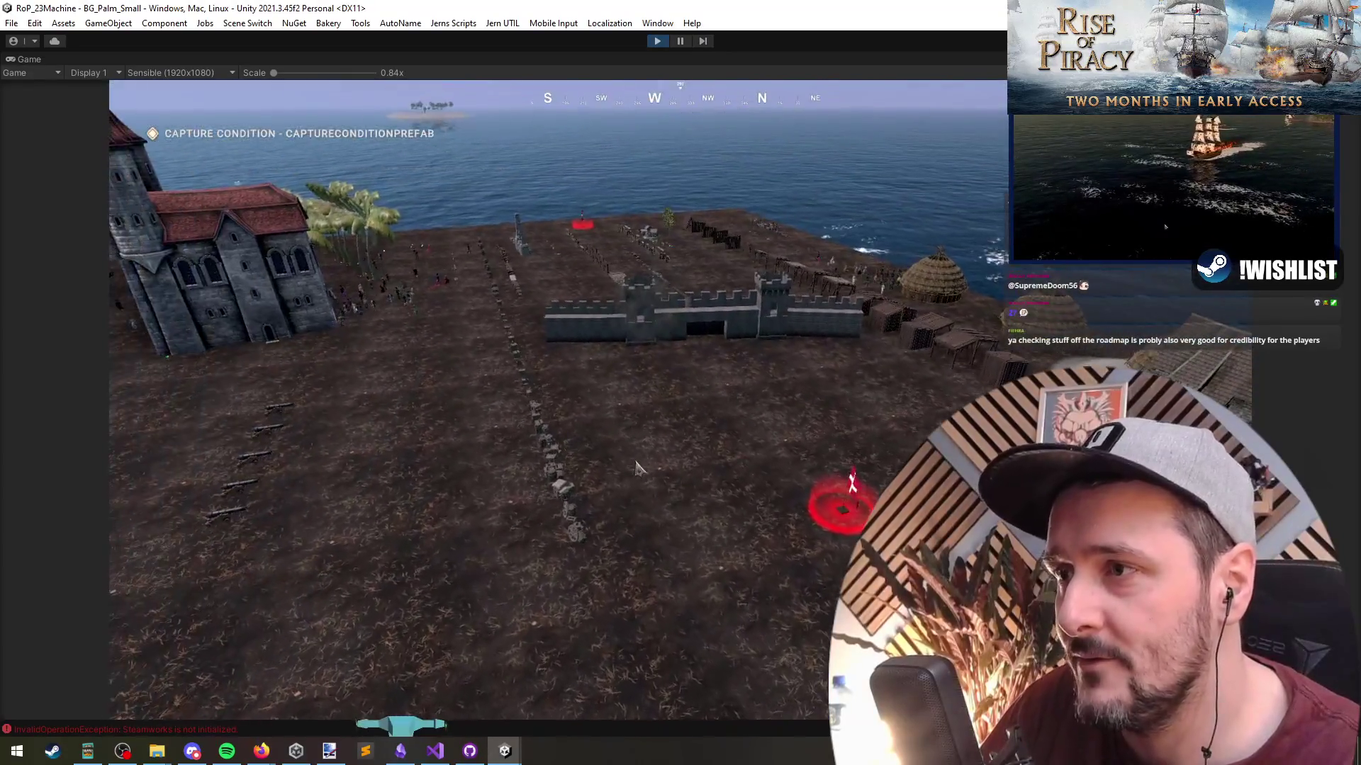
key("F1")
Spawn a Colonial Musket Squad on the land near the fort and close the debug menu.
left_click(383, 237)
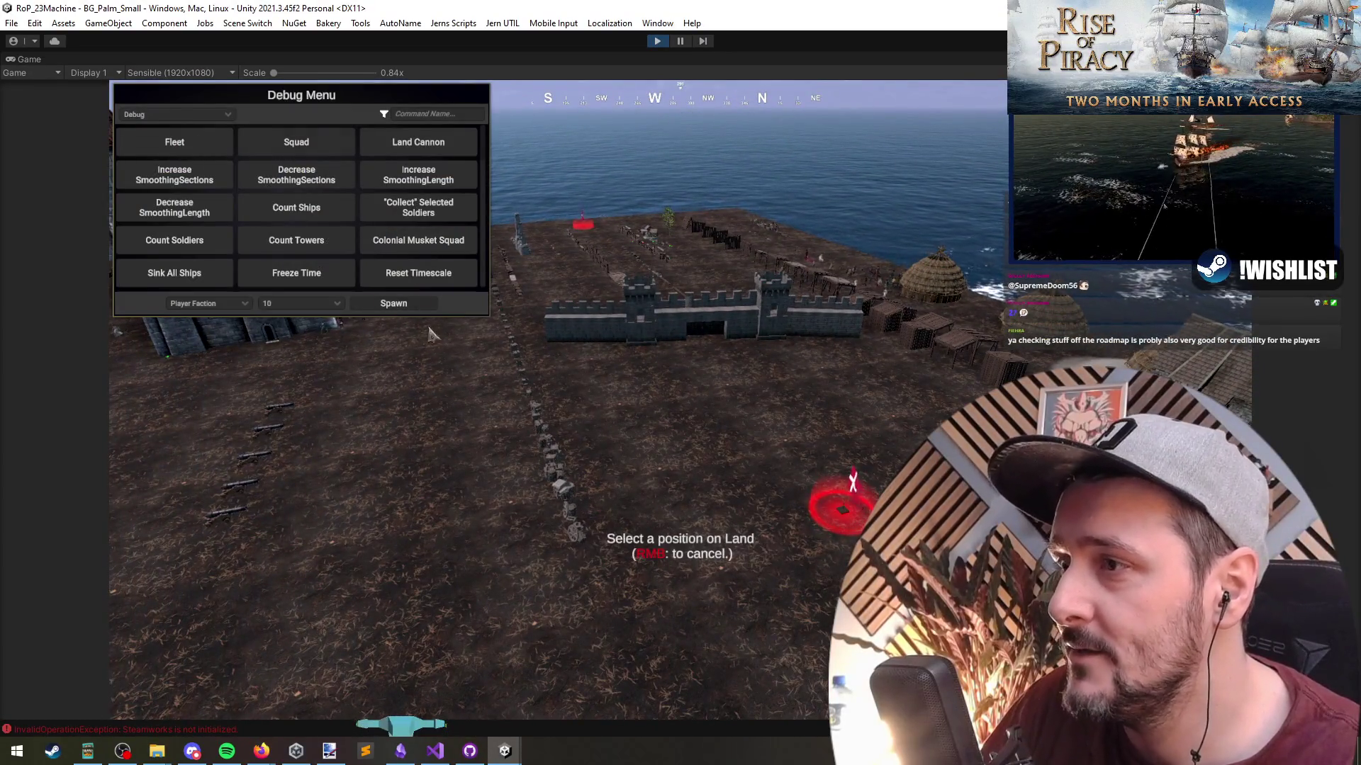
left_click(610, 553)
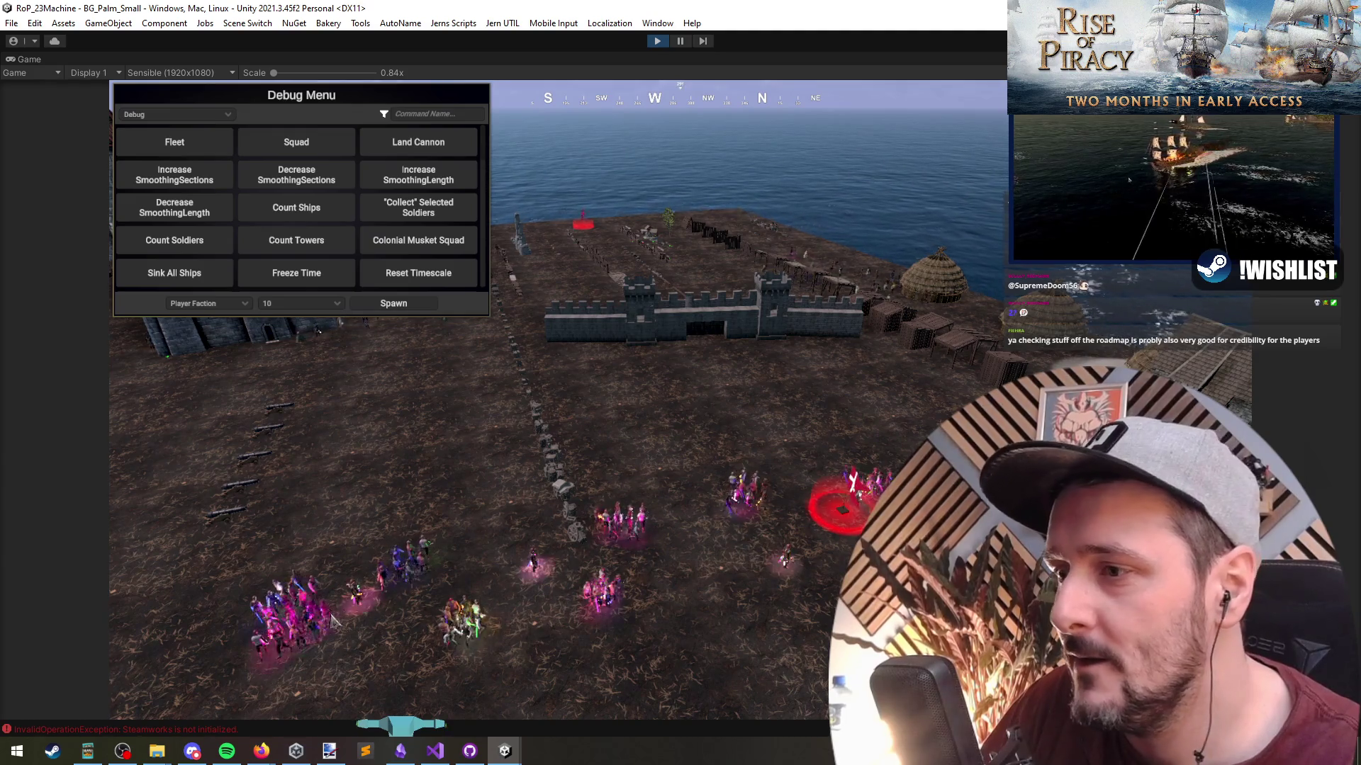
key("F1")
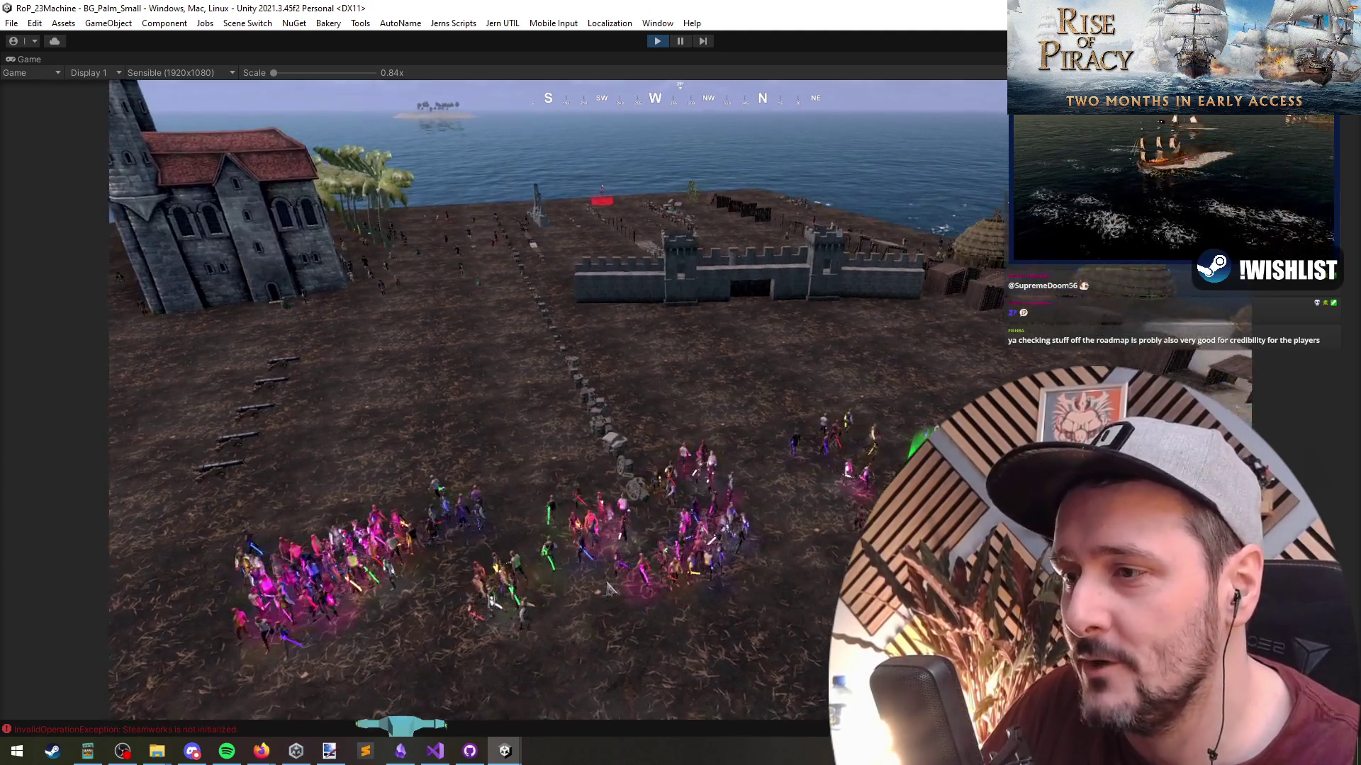
Box-select a large group of soldiers and order them to move toward the fort.
scroll(607, 587, "up", 5)
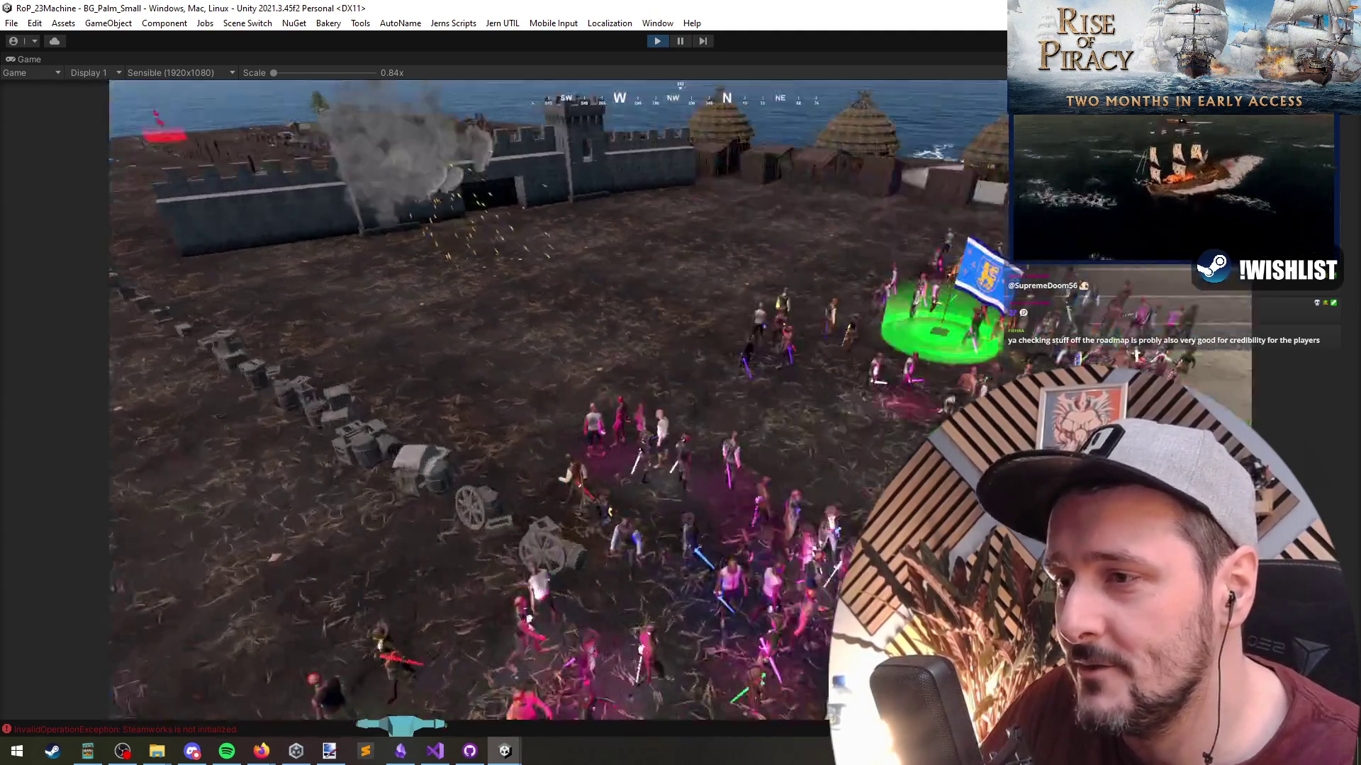
scroll(607, 381, "down", 5)
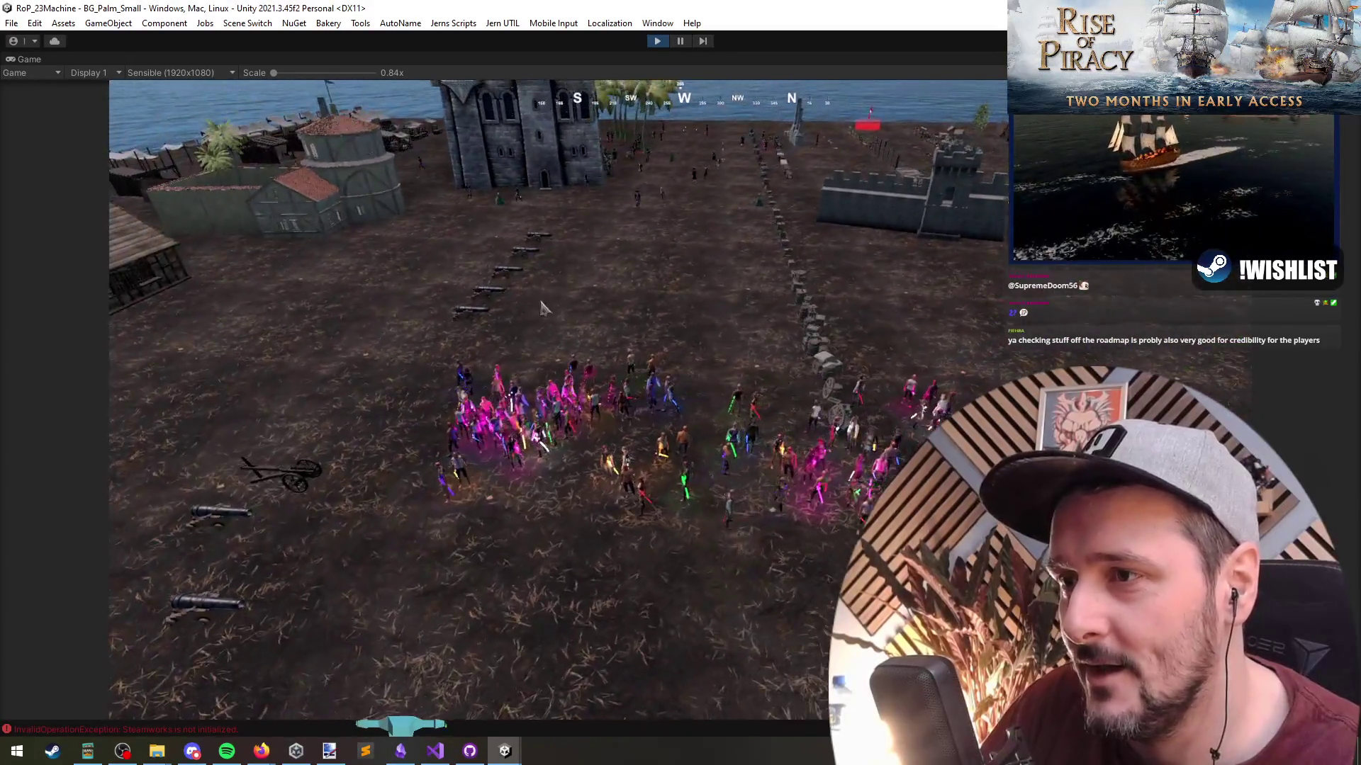
left_click_drag(540, 307, 815, 539)
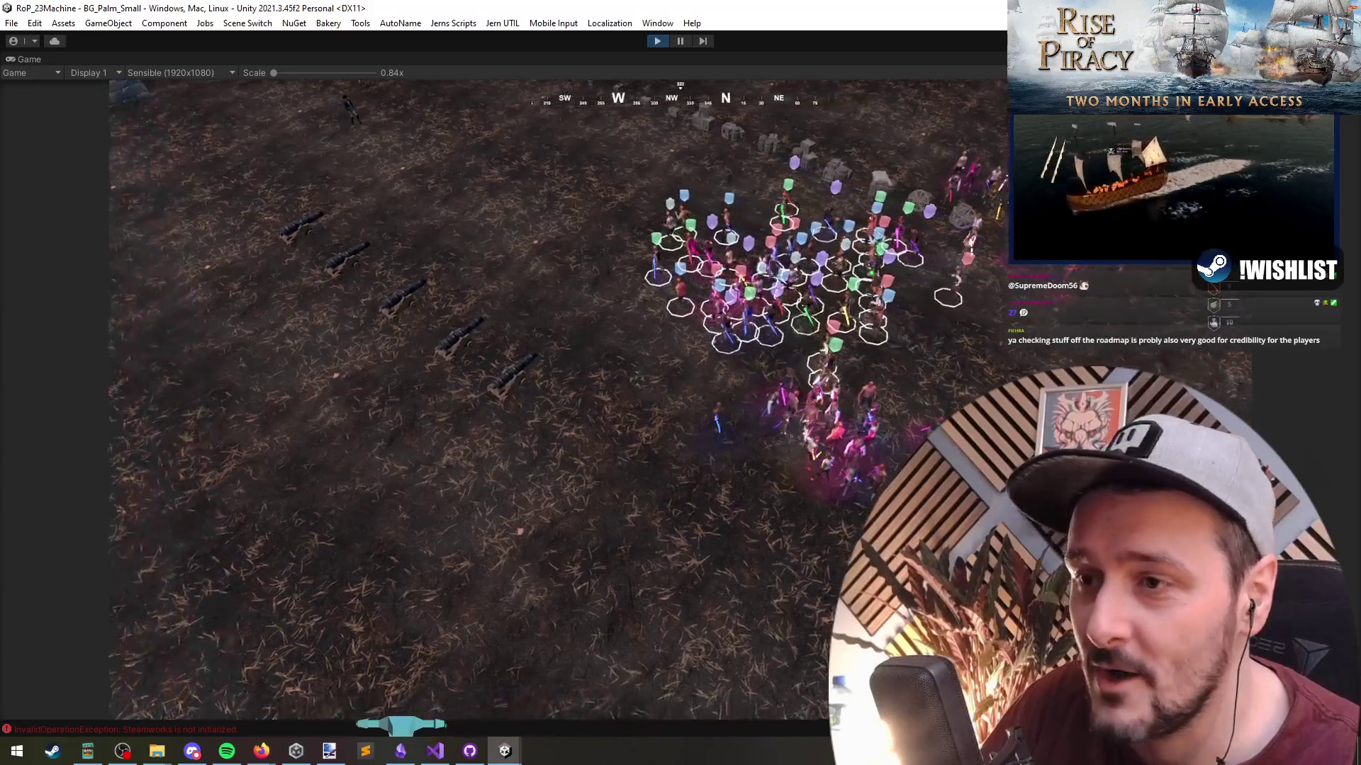
right_click(815, 127)
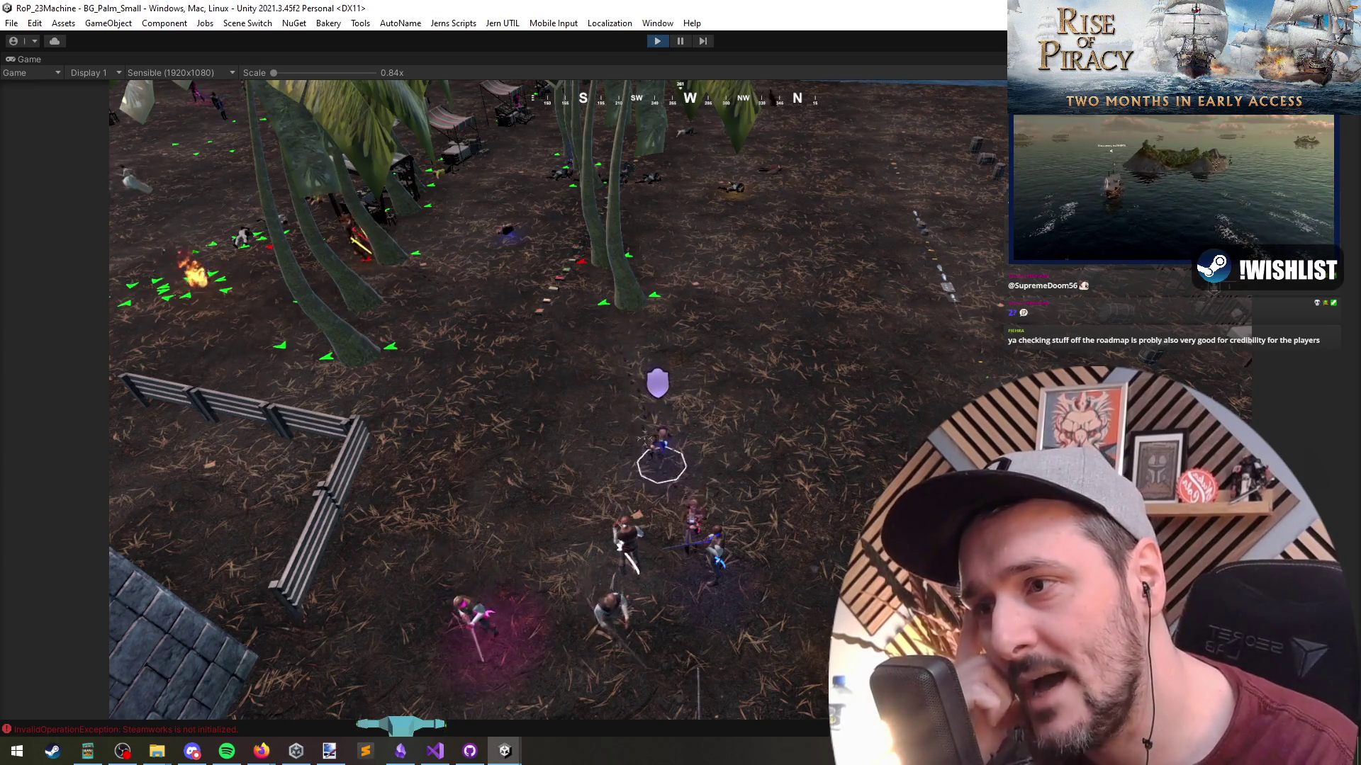
Select the two fighters near the palms and zoom the camera in.
left_click(720, 521)
scroll(721, 521, "up", 5)
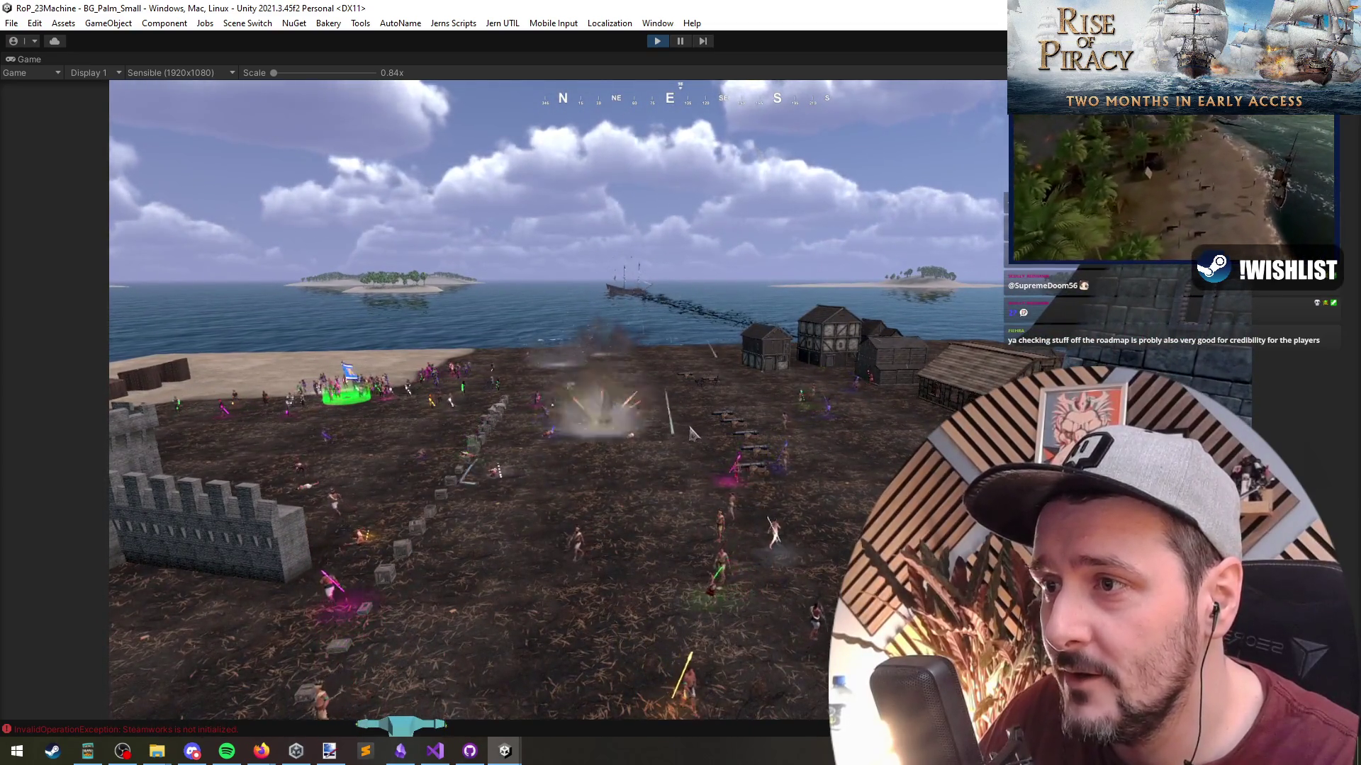
Jump the camera to the army at the capture point and select the green-banner and purple troop groups.
scroll(645, 297, "down", 3)
scroll(650, 363, "up", 3)
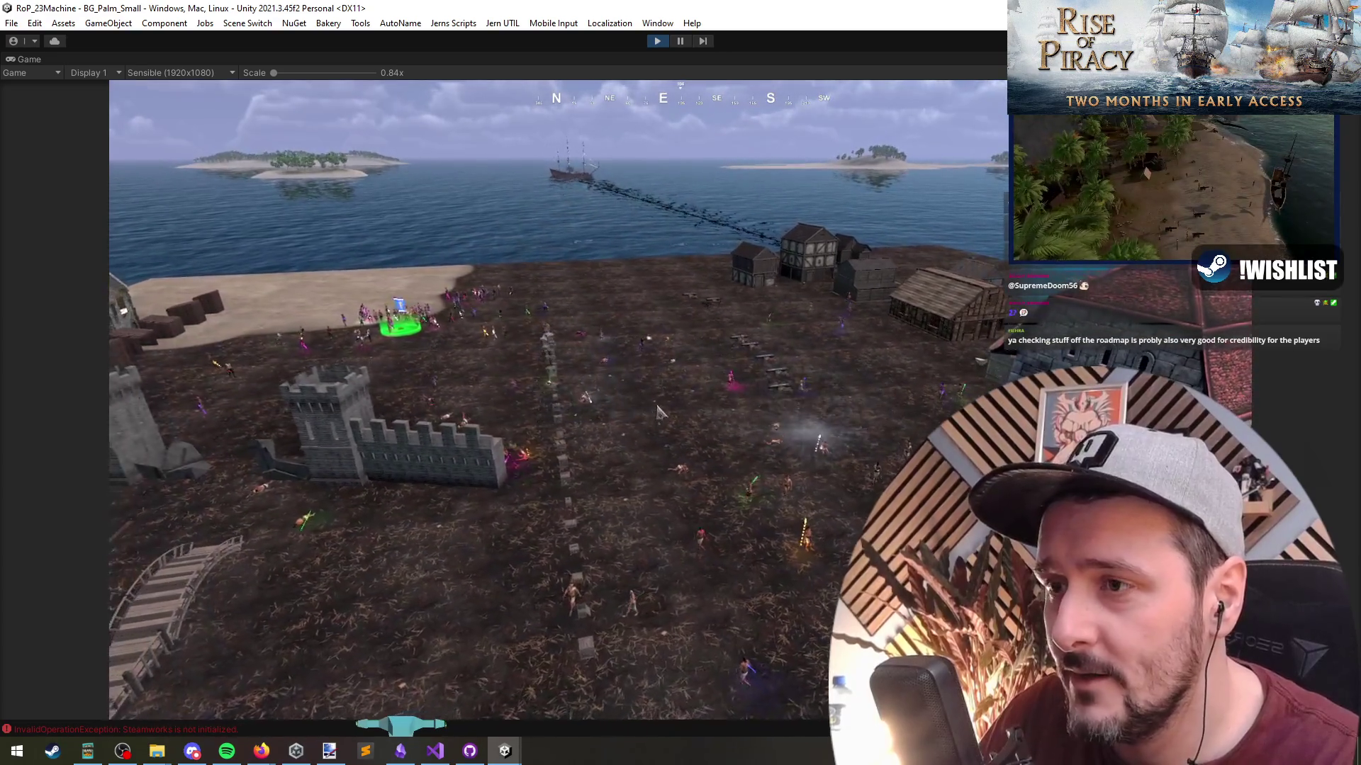
key("space")
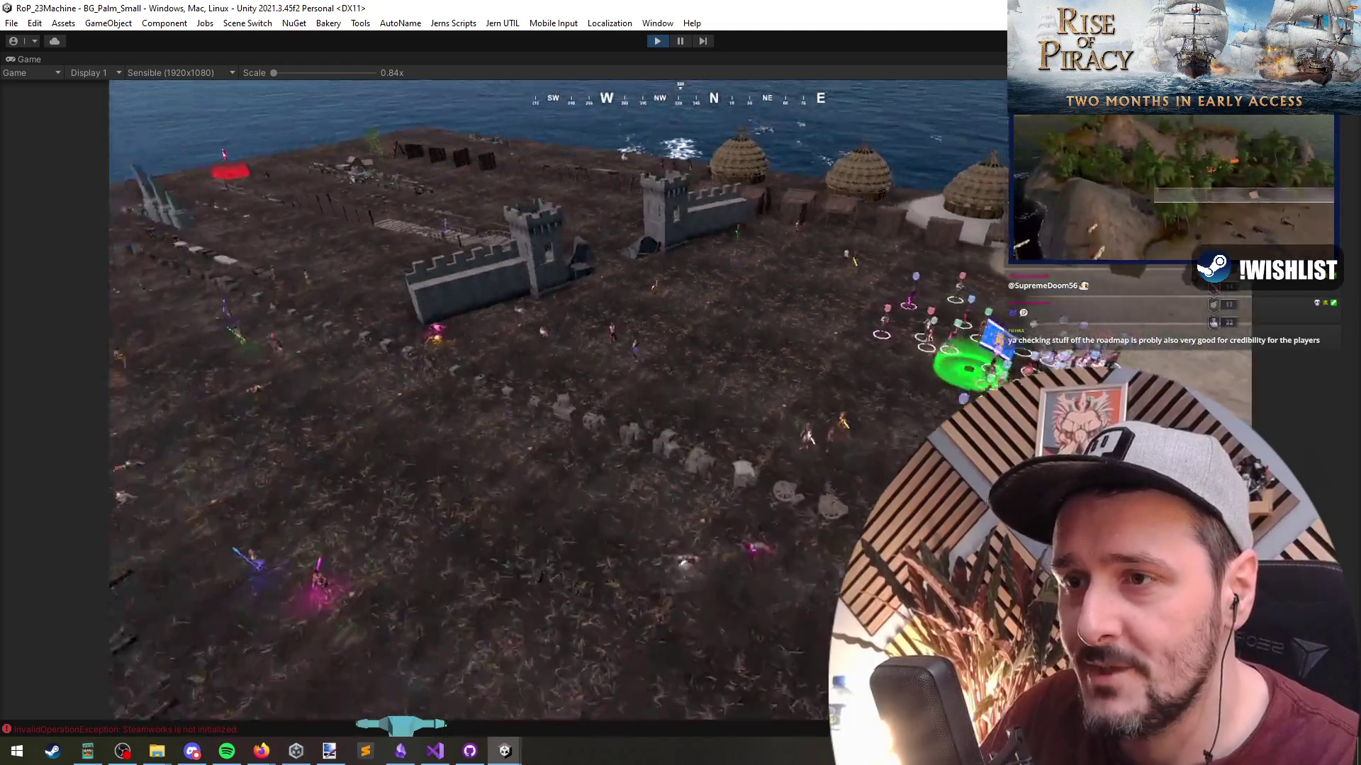
left_click_drag(442, 354, 695, 664)
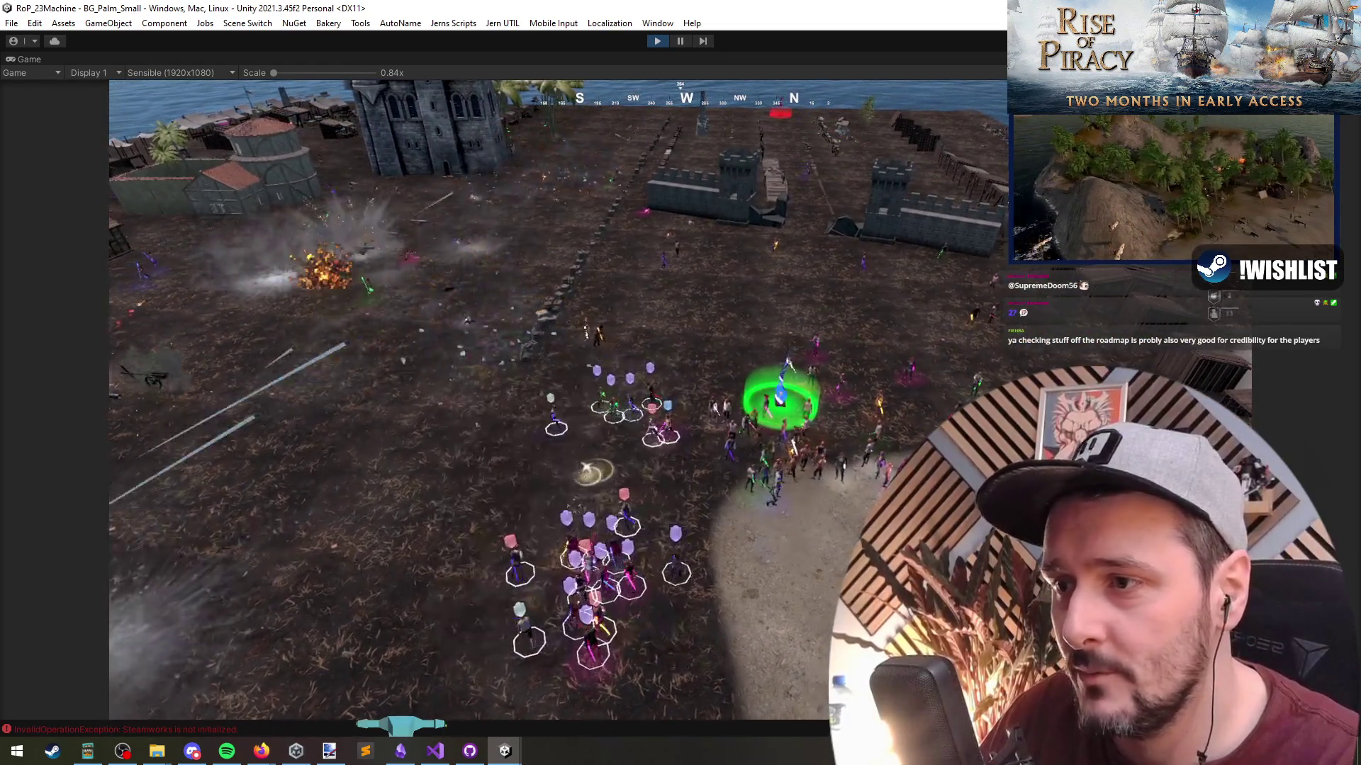
left_click(816, 548)
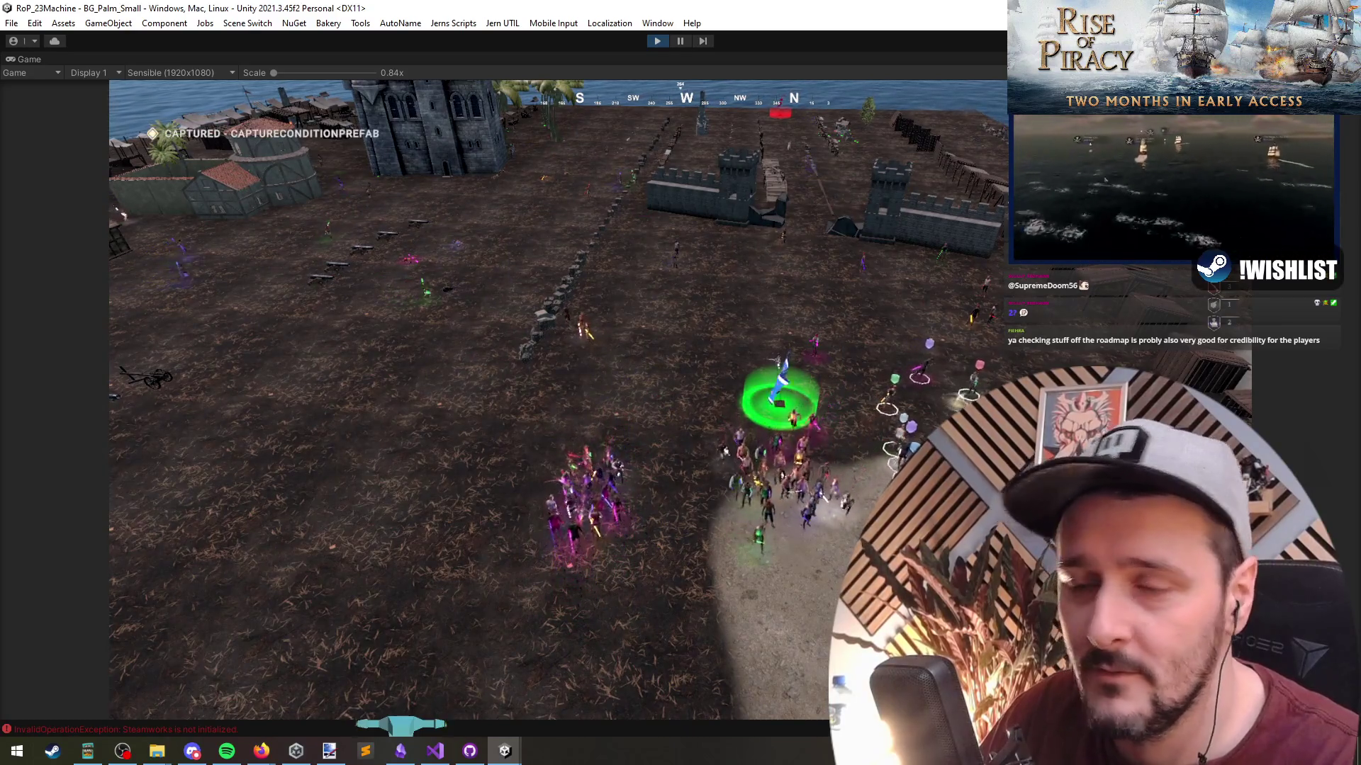
left_click(578, 492)
left_click_drag(404, 358, 598, 547)
key("w")
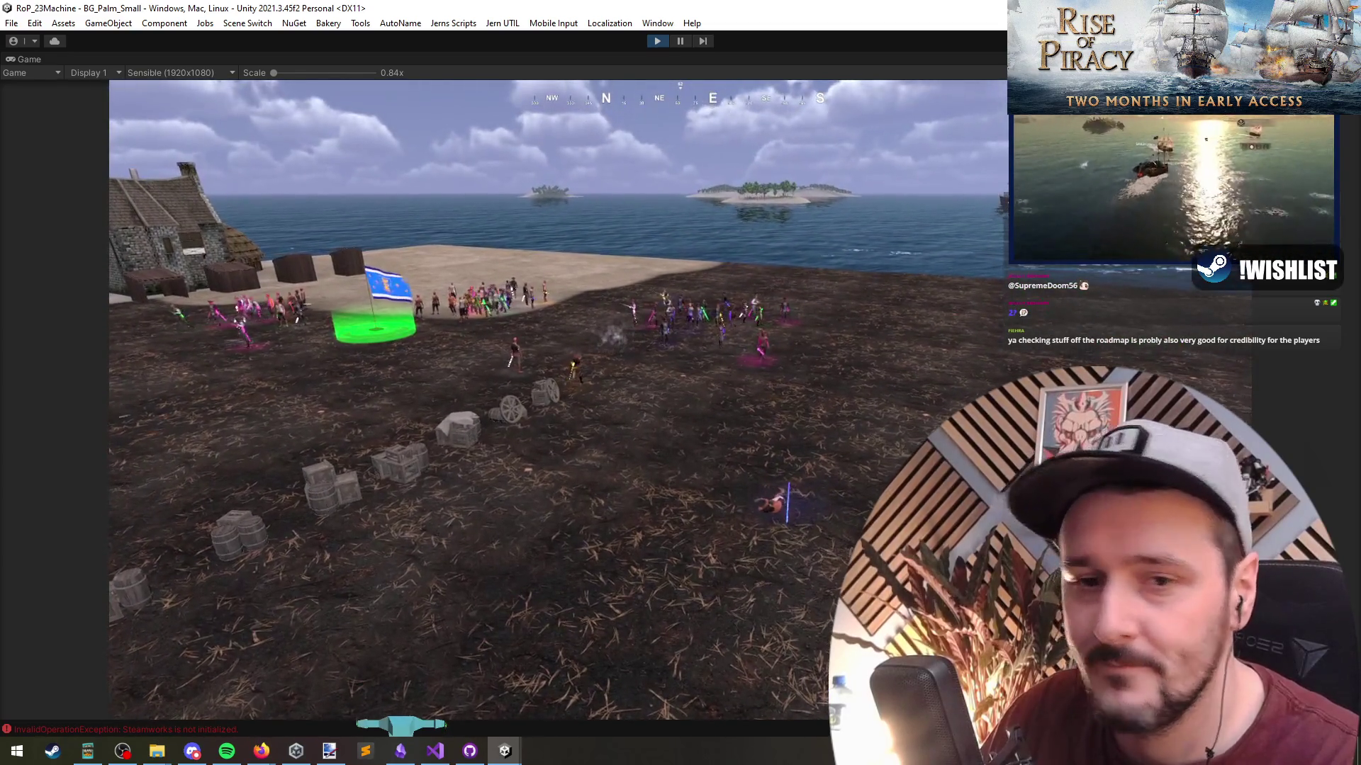
Switch from Unity to the Rise of Piracy Steam page and scroll to the Roadmap 2026 image.
key("alt+Tab")
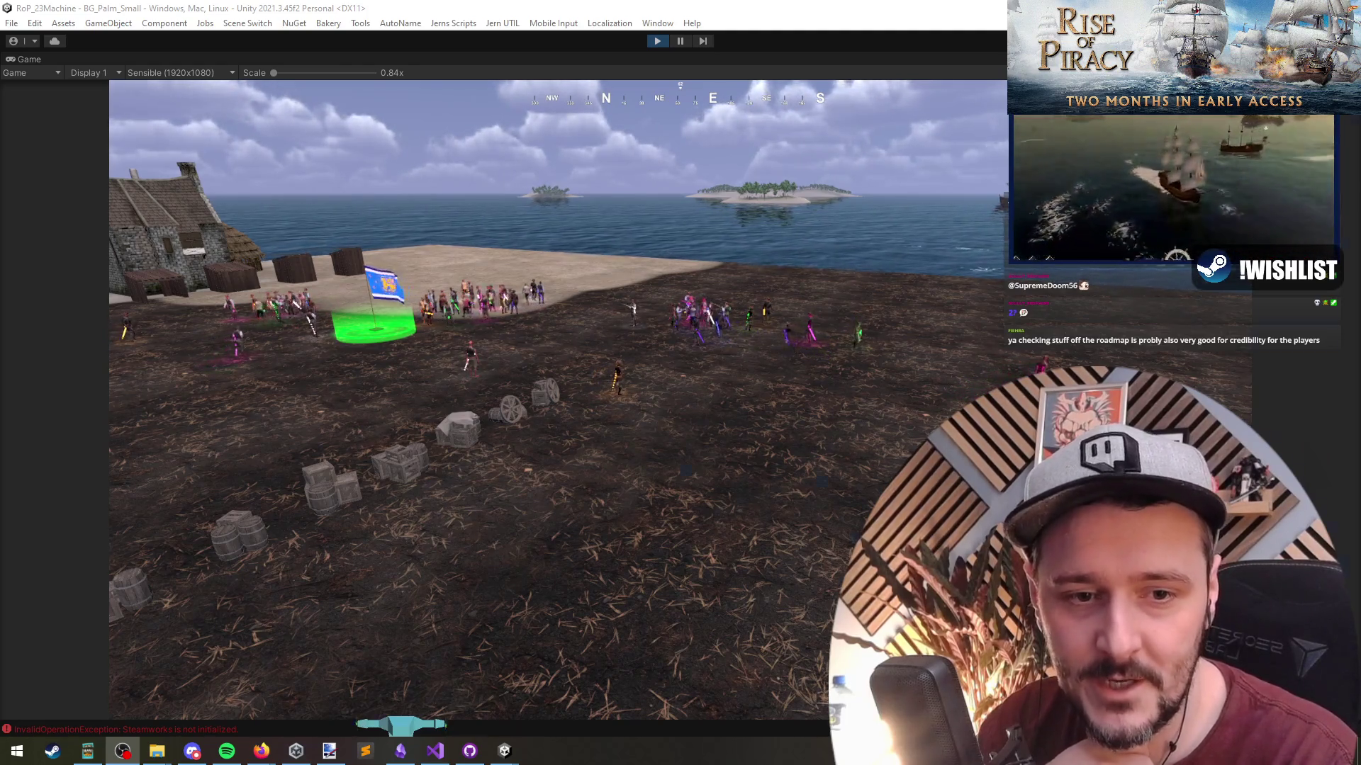
key("alt+Tab")
scroll(328, 455, "down", 5)
scroll(327, 460, "down", 8)
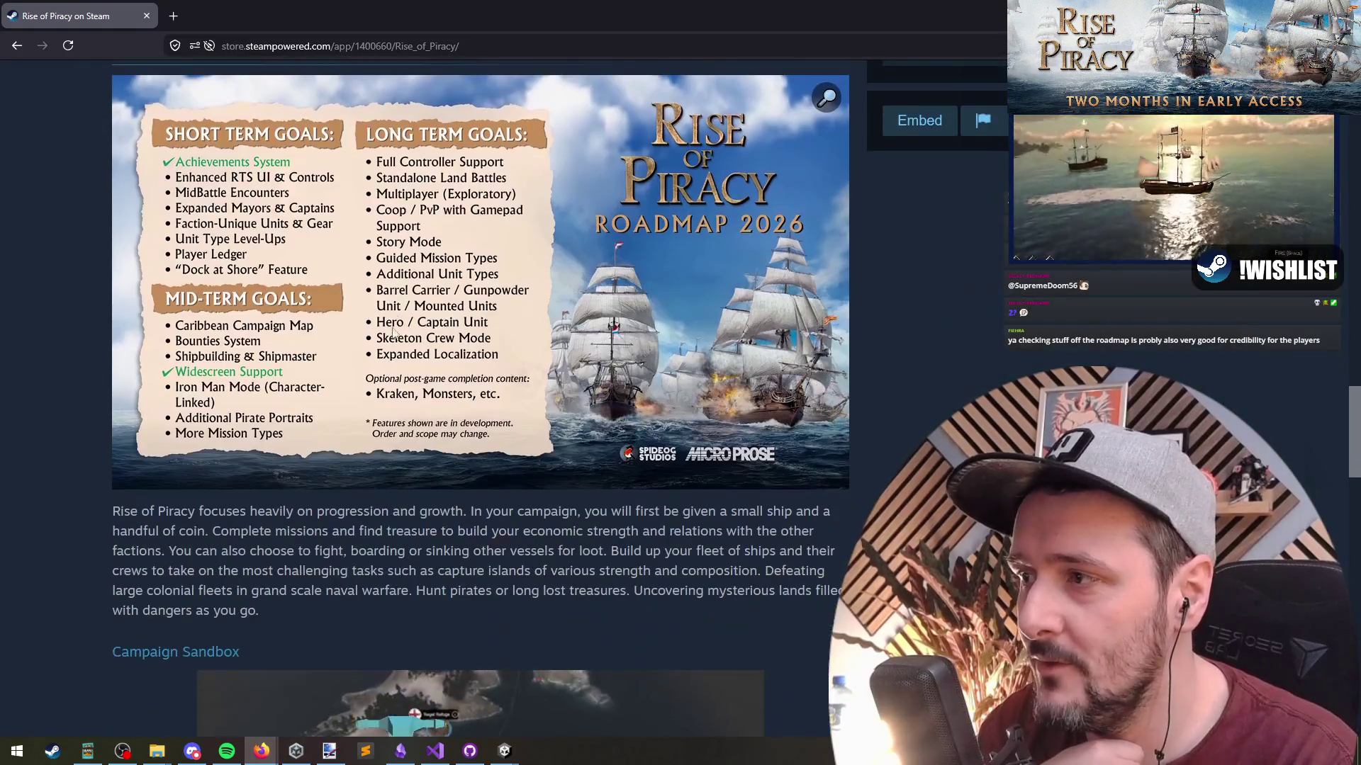
Stop the Unity play-mode test, then switch to the Games Developed Live by Streamers curator page.
scroll(223, 269, "up", 2)
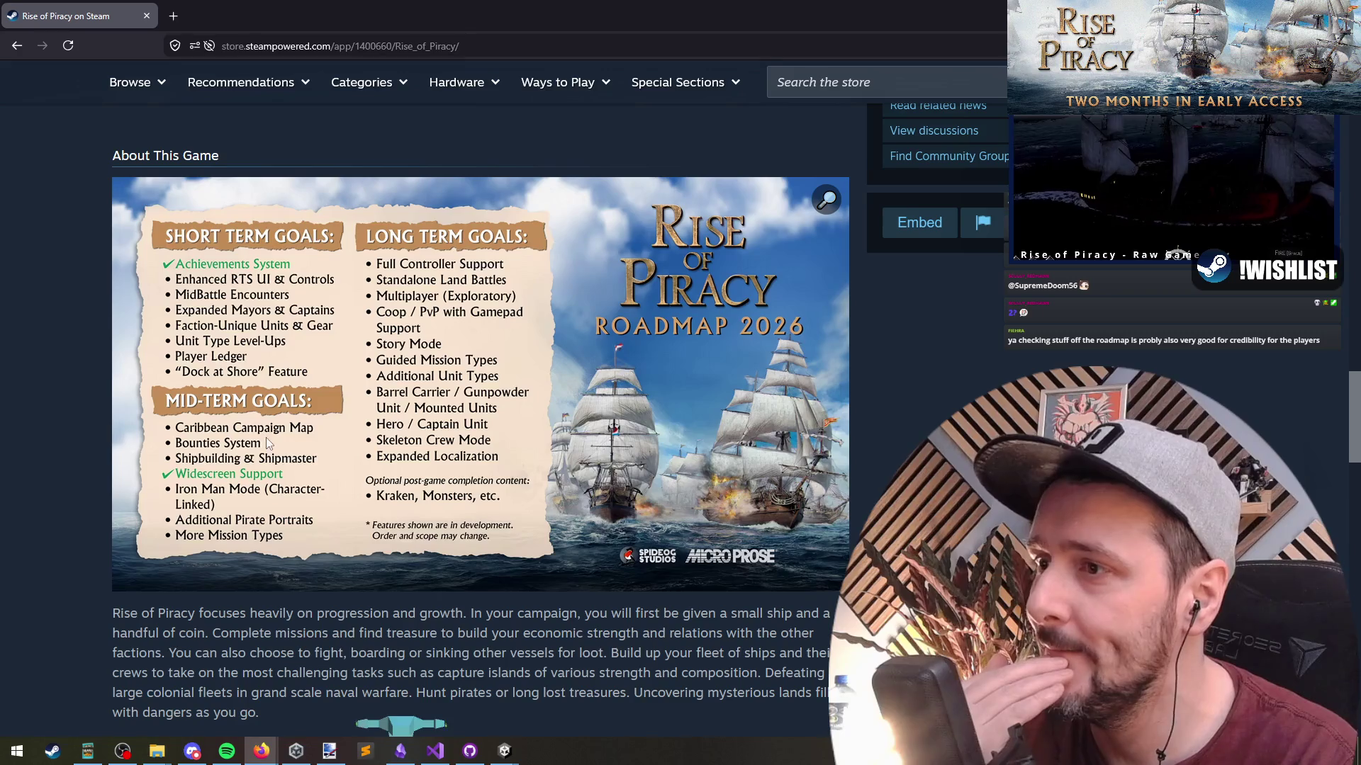
scroll(410, 370, "up", 10)
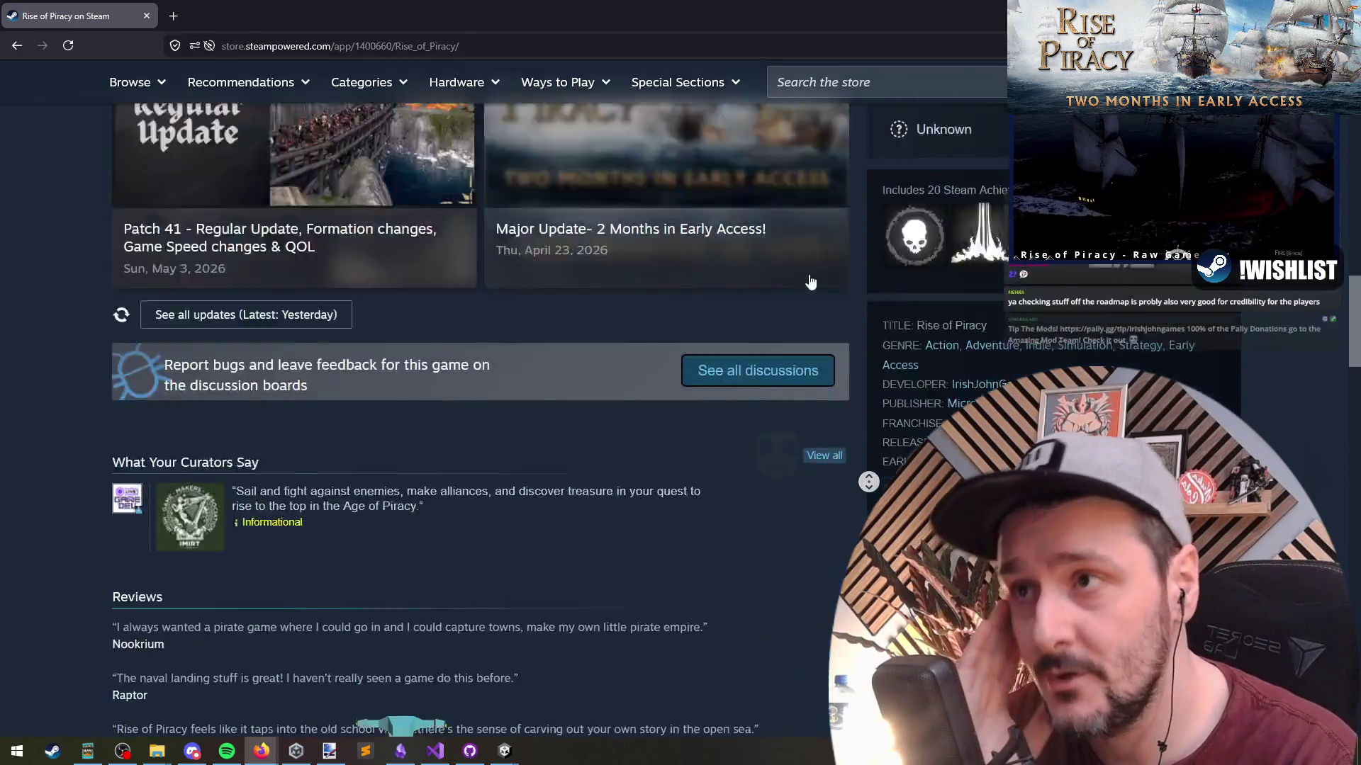
key("alt+Tab")
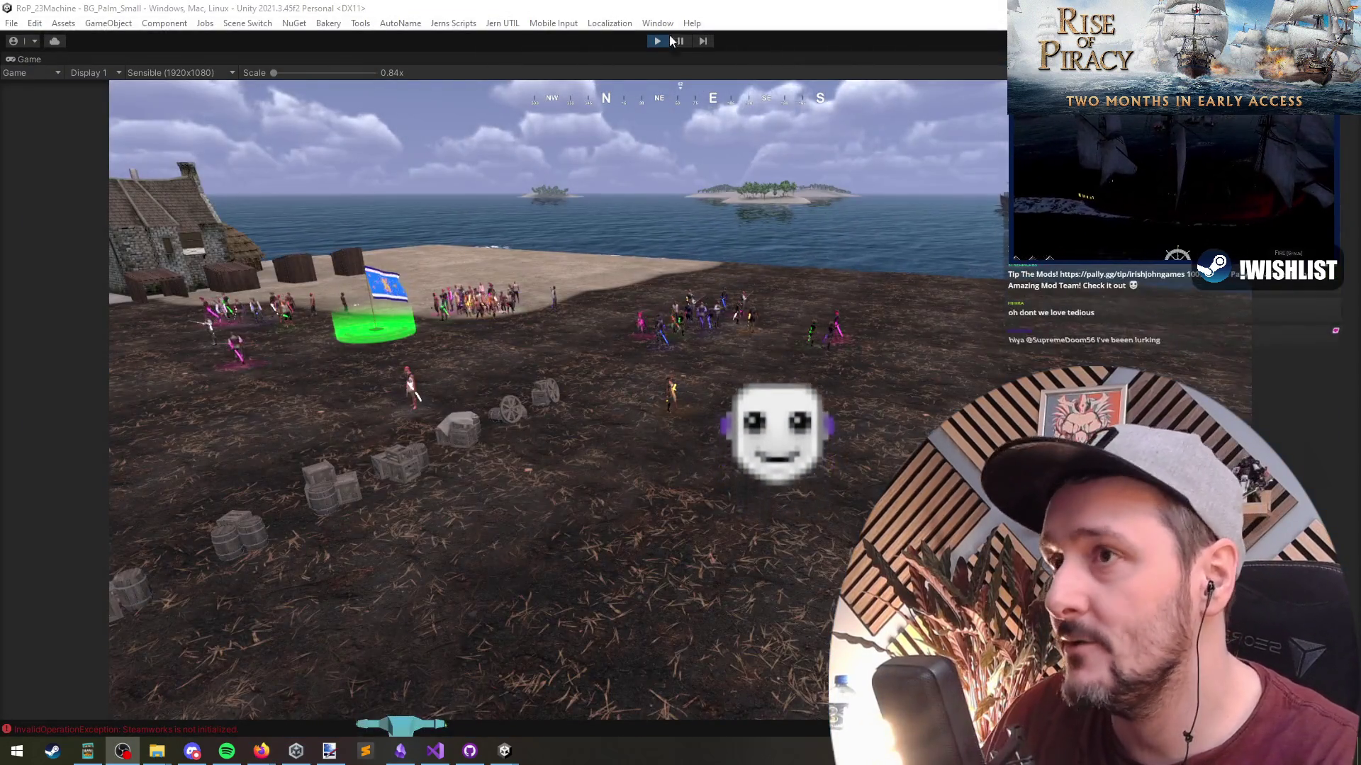
left_click(657, 41)
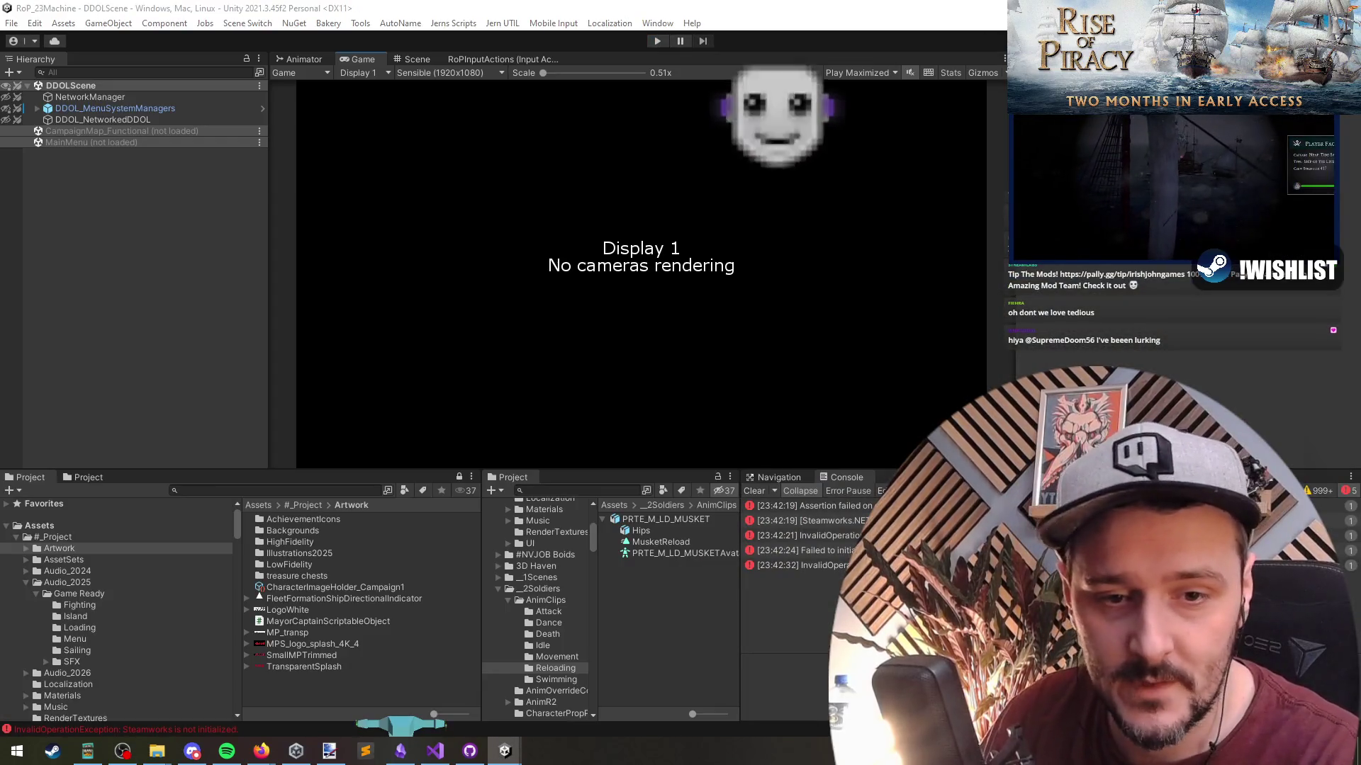
key("alt+Tab")
scroll(34, 351, "down", 10)
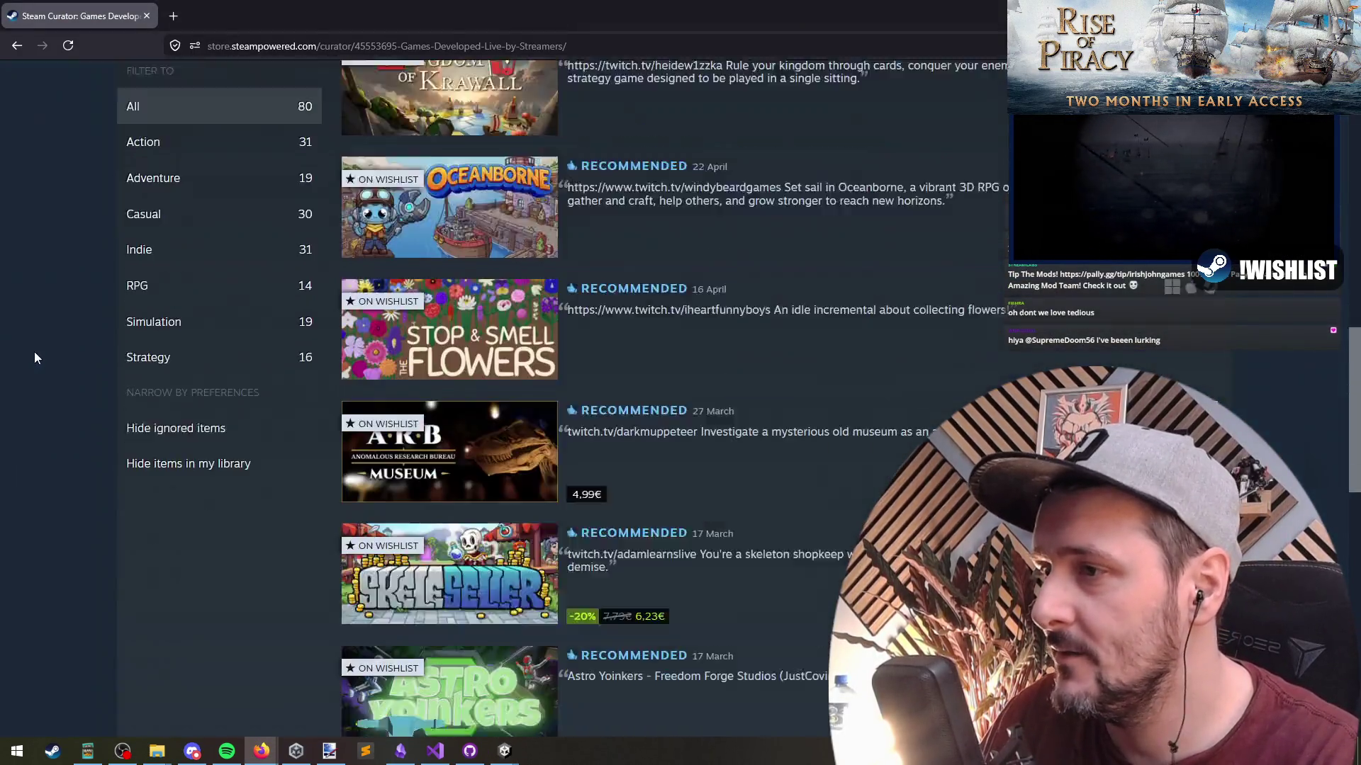
Open Pollinate or Die's store page, watch its trailer full screen, replay it, and enlarge screenshot 2.
scroll(38, 353, "up", 3)
left_click(471, 216)
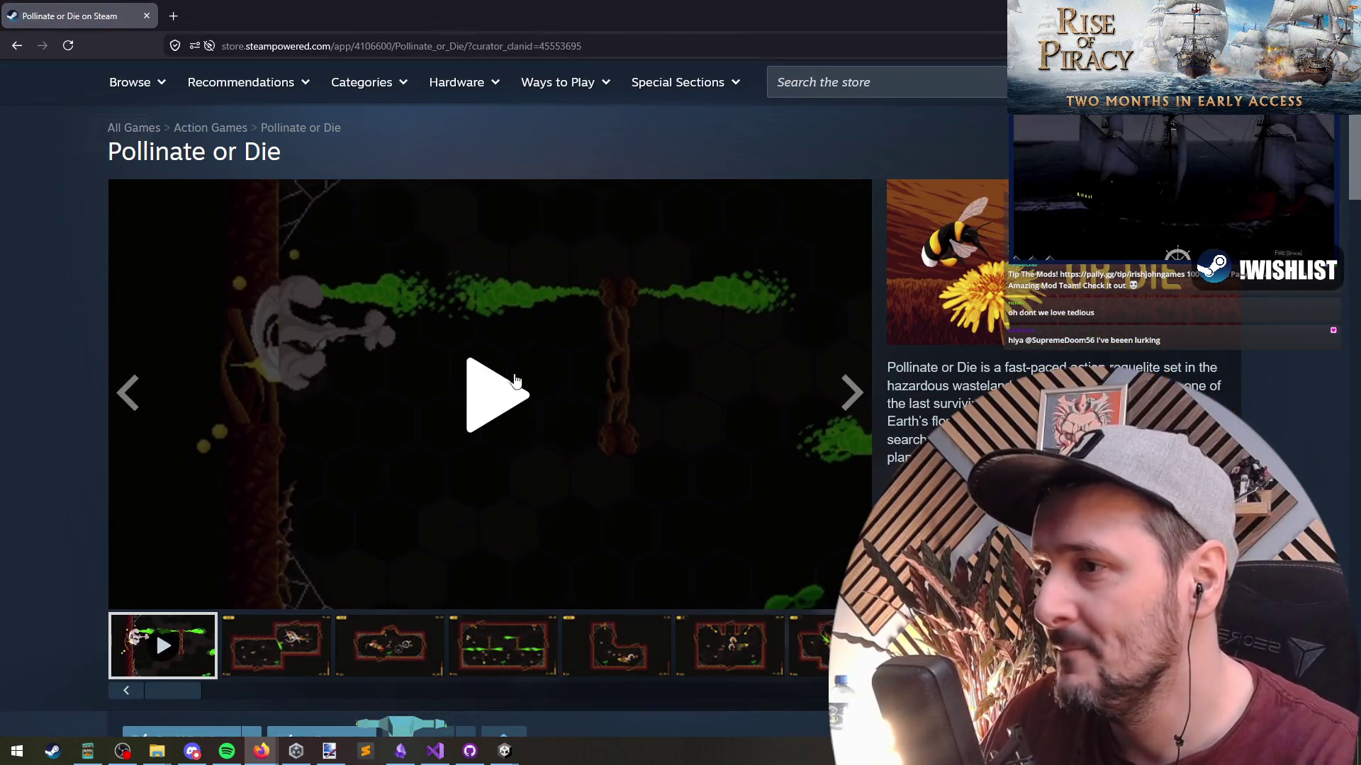
left_click(513, 375)
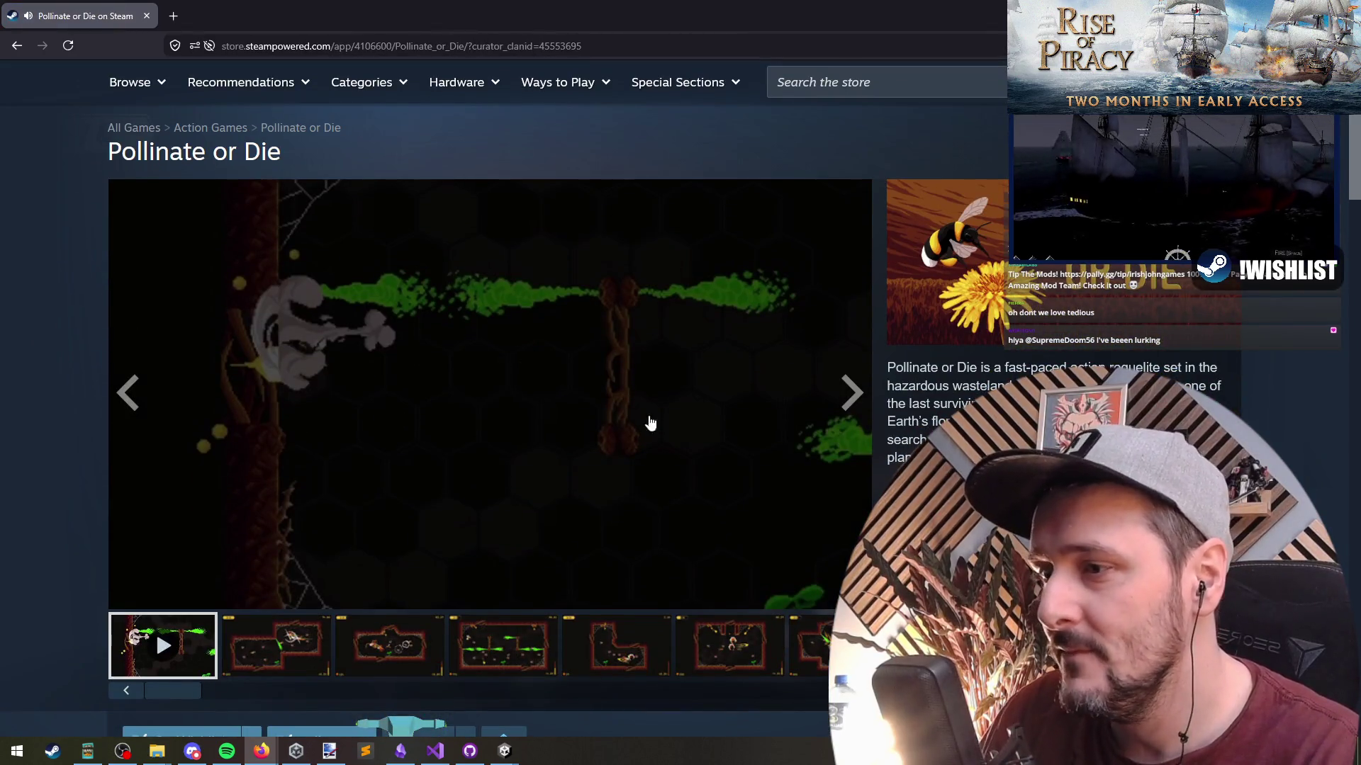
double_click(695, 464)
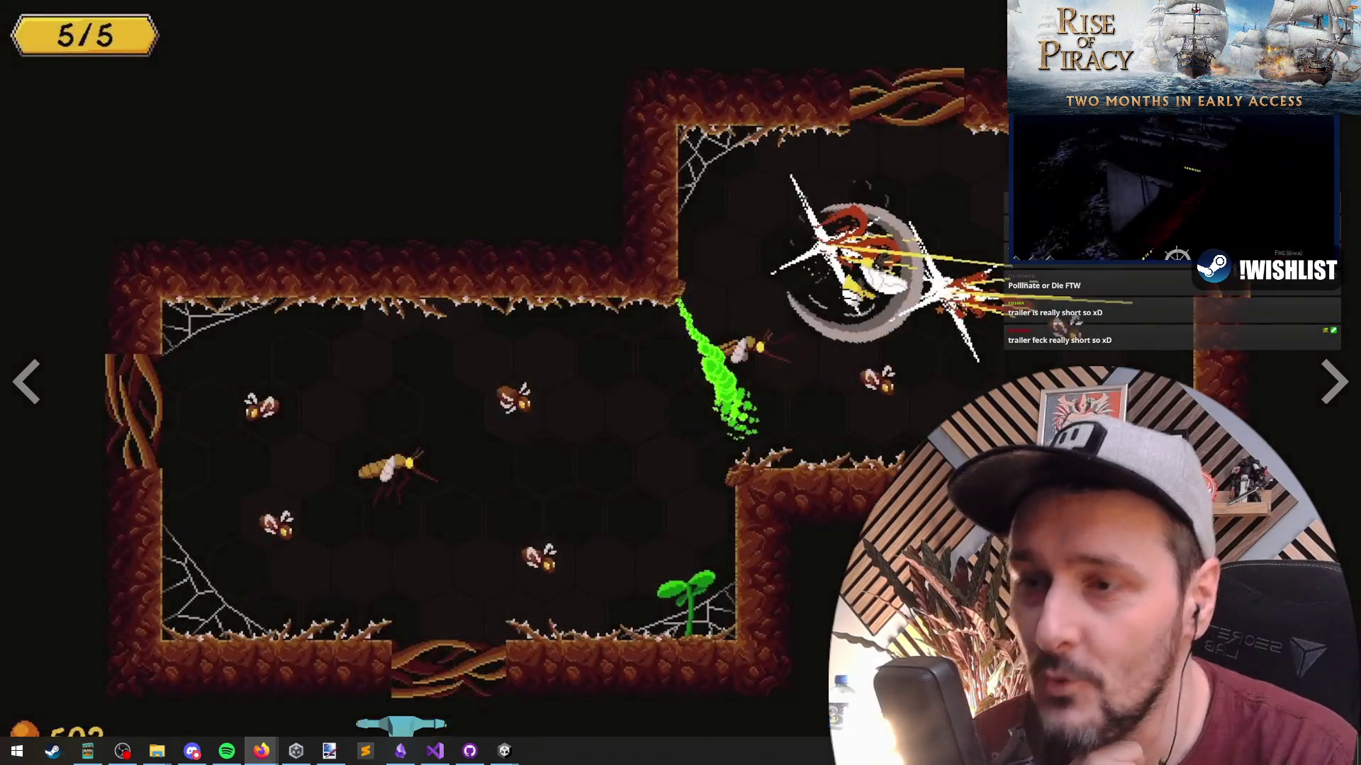
key("Escape")
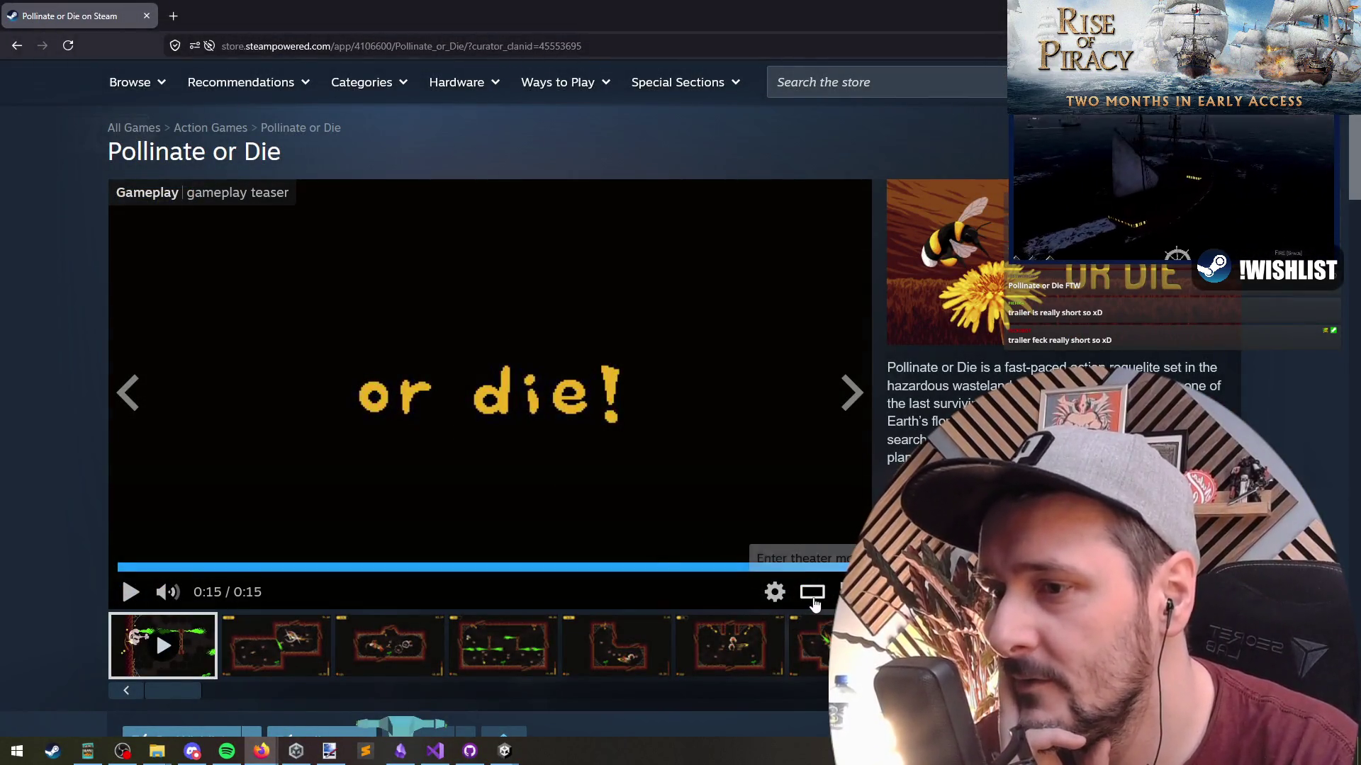
left_click(423, 428)
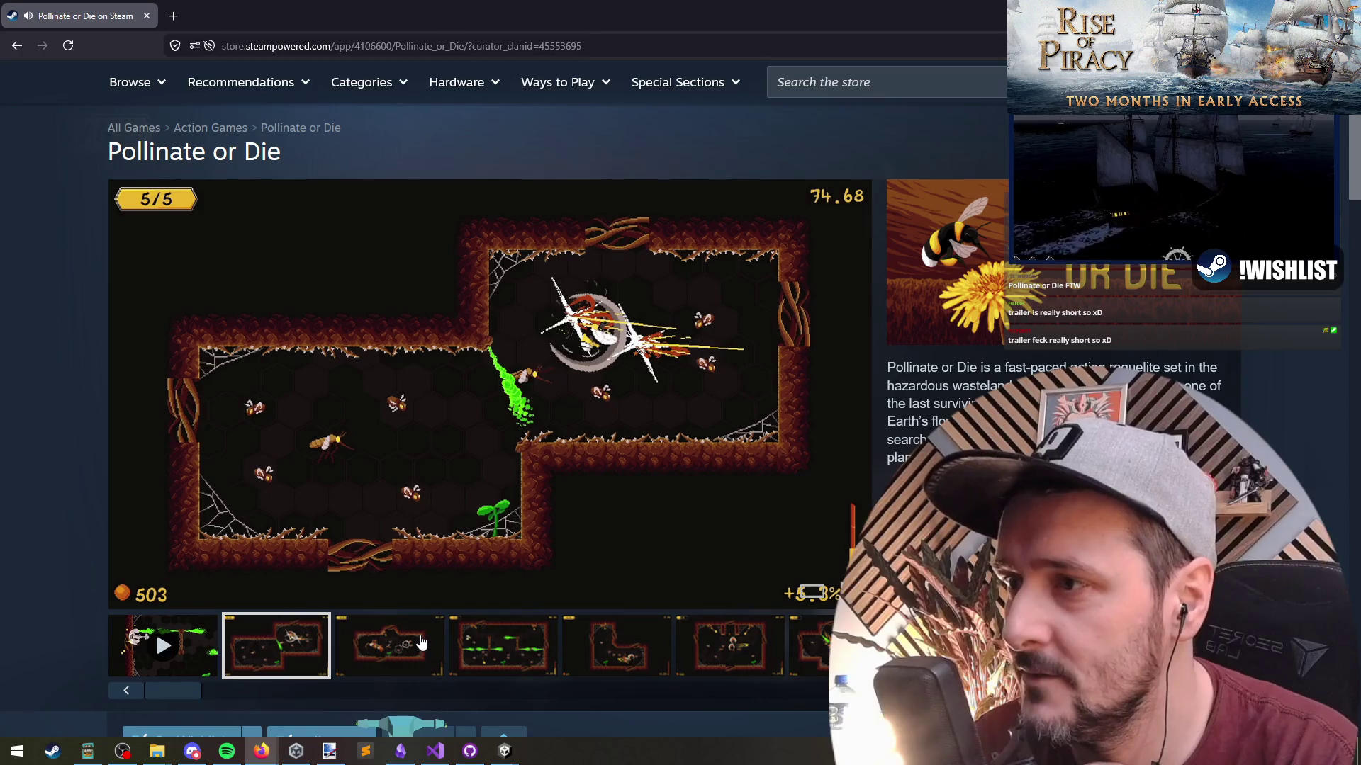
left_click(585, 401)
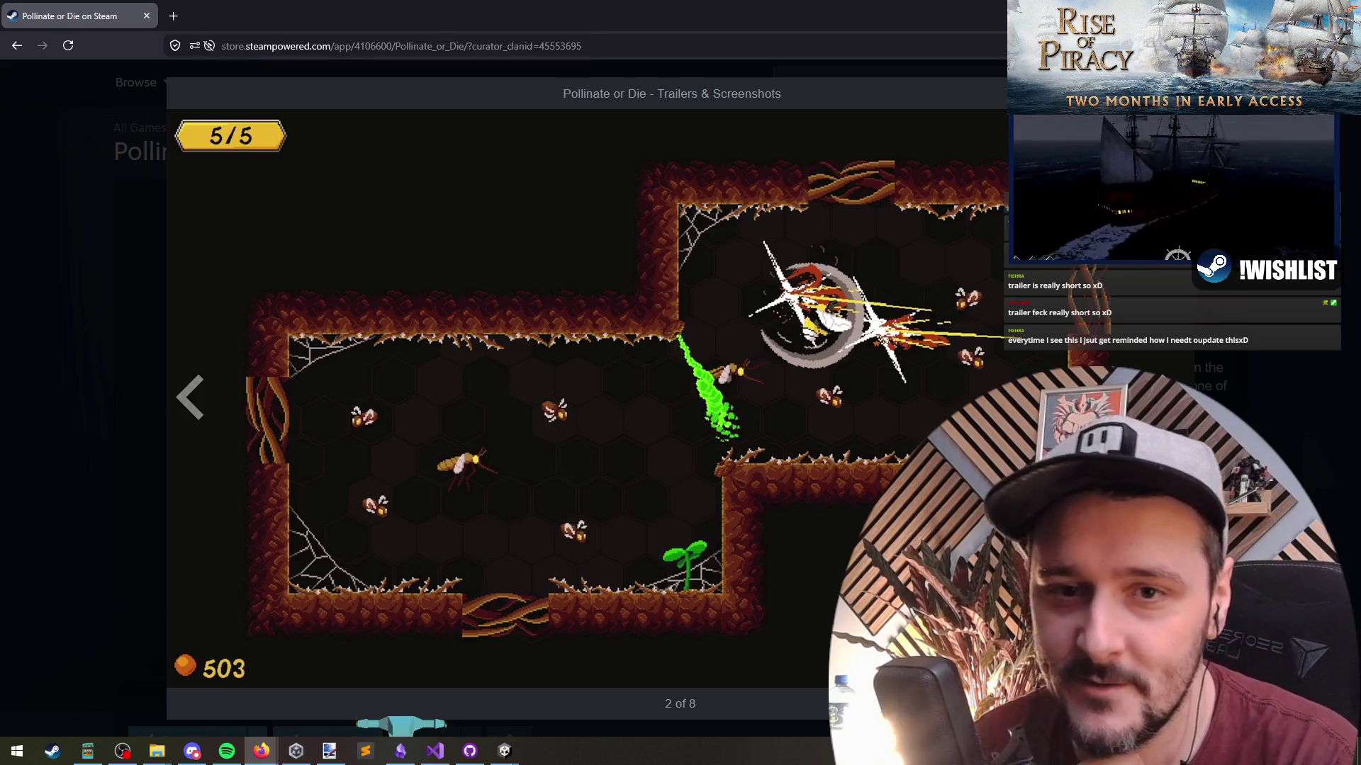
key("alt+Tab")
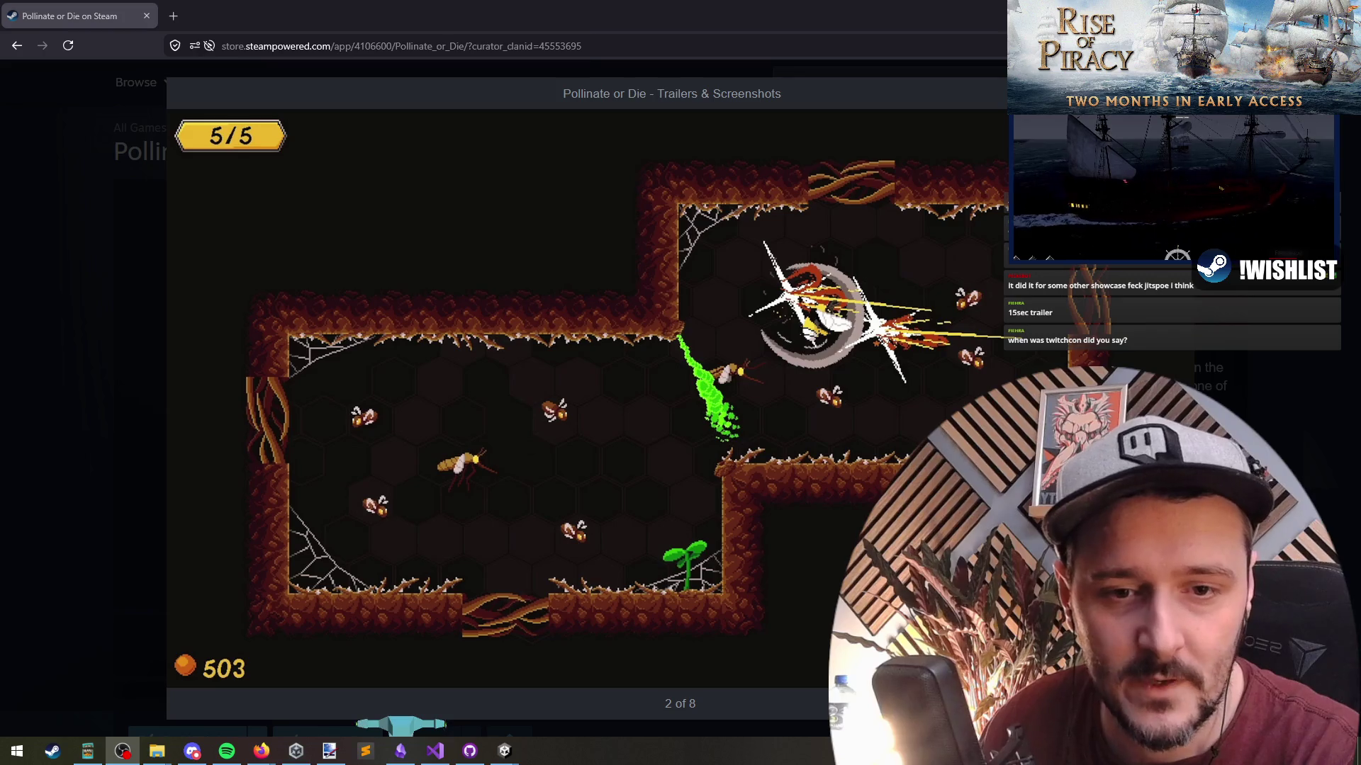
key("alt+Tab")
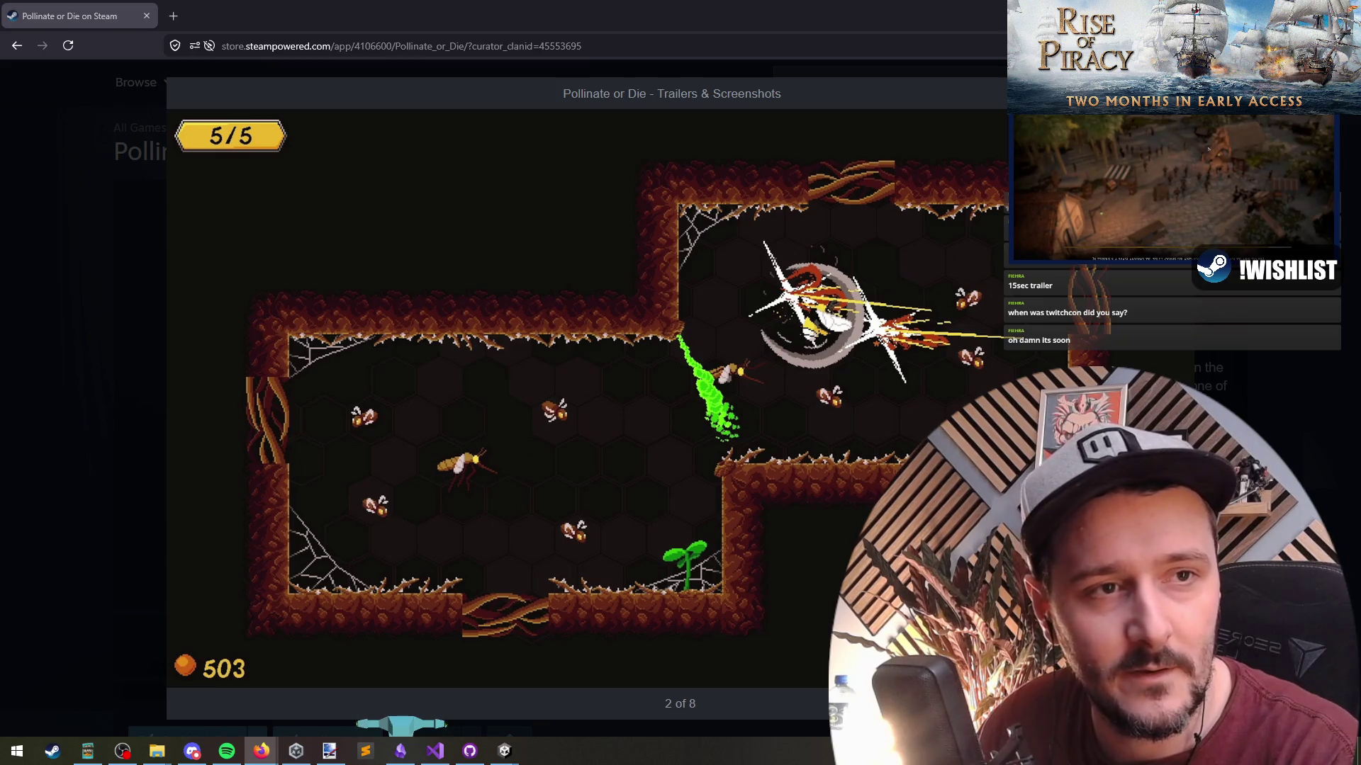
key("alt+Tab")
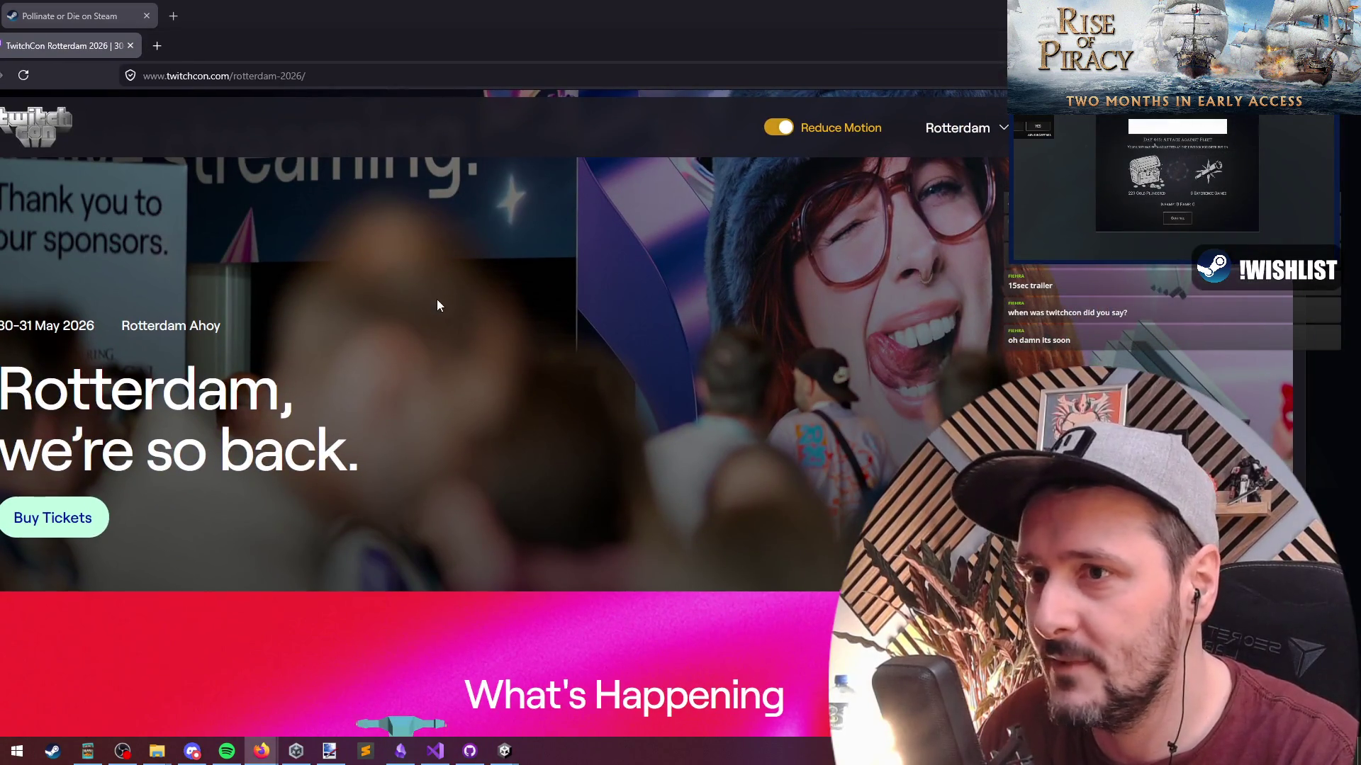
Scroll the TwitchCon Rotterdam page and maximize its browser window.
scroll(438, 305, "down", 10)
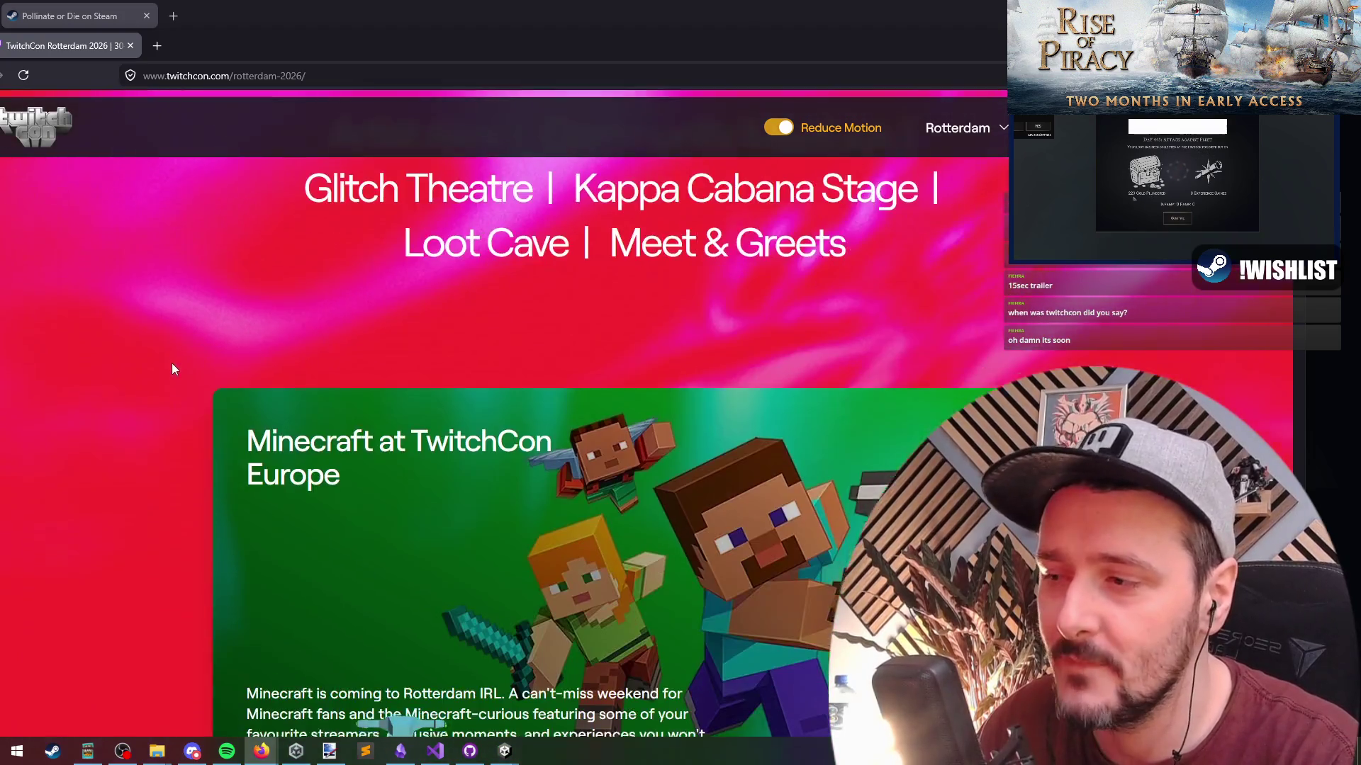
scroll(172, 362, "down", 15)
scroll(172, 434, "up", 4)
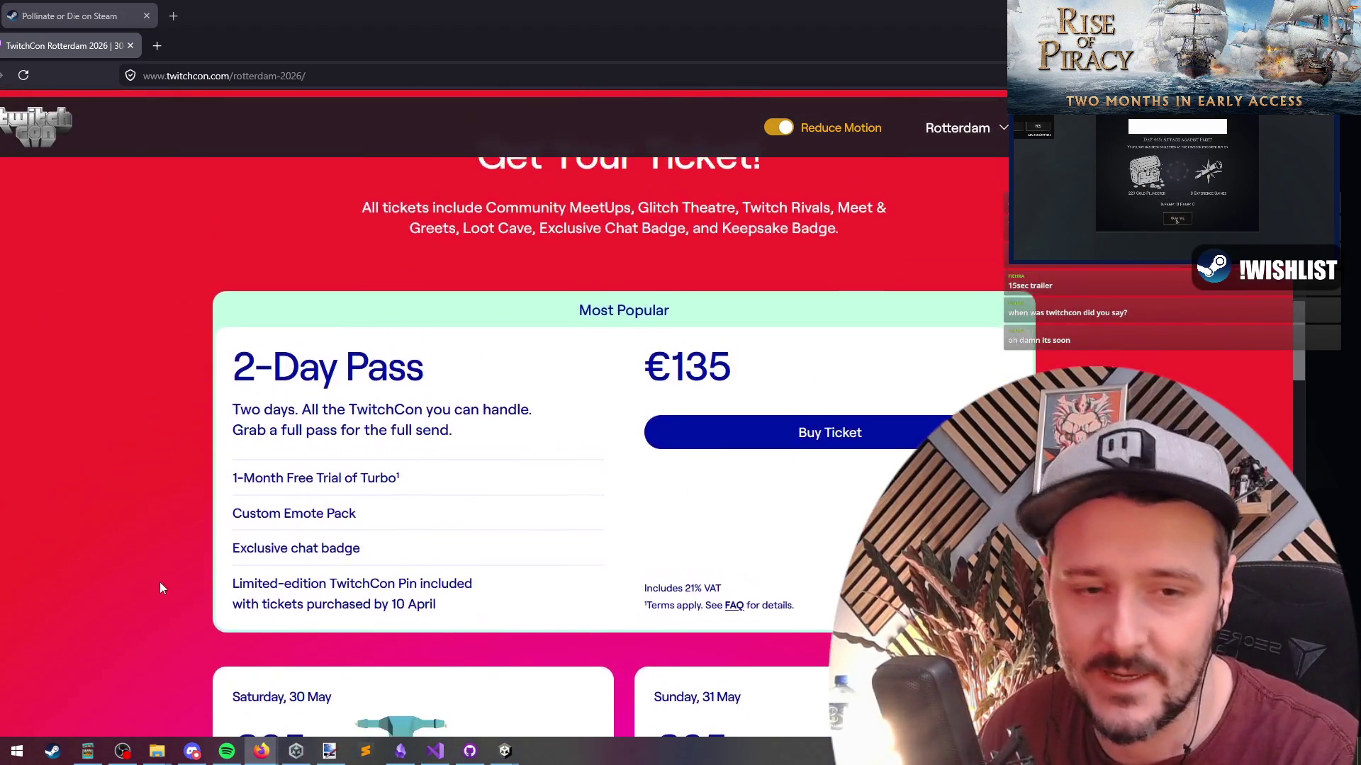
scroll(158, 454, "up", 15)
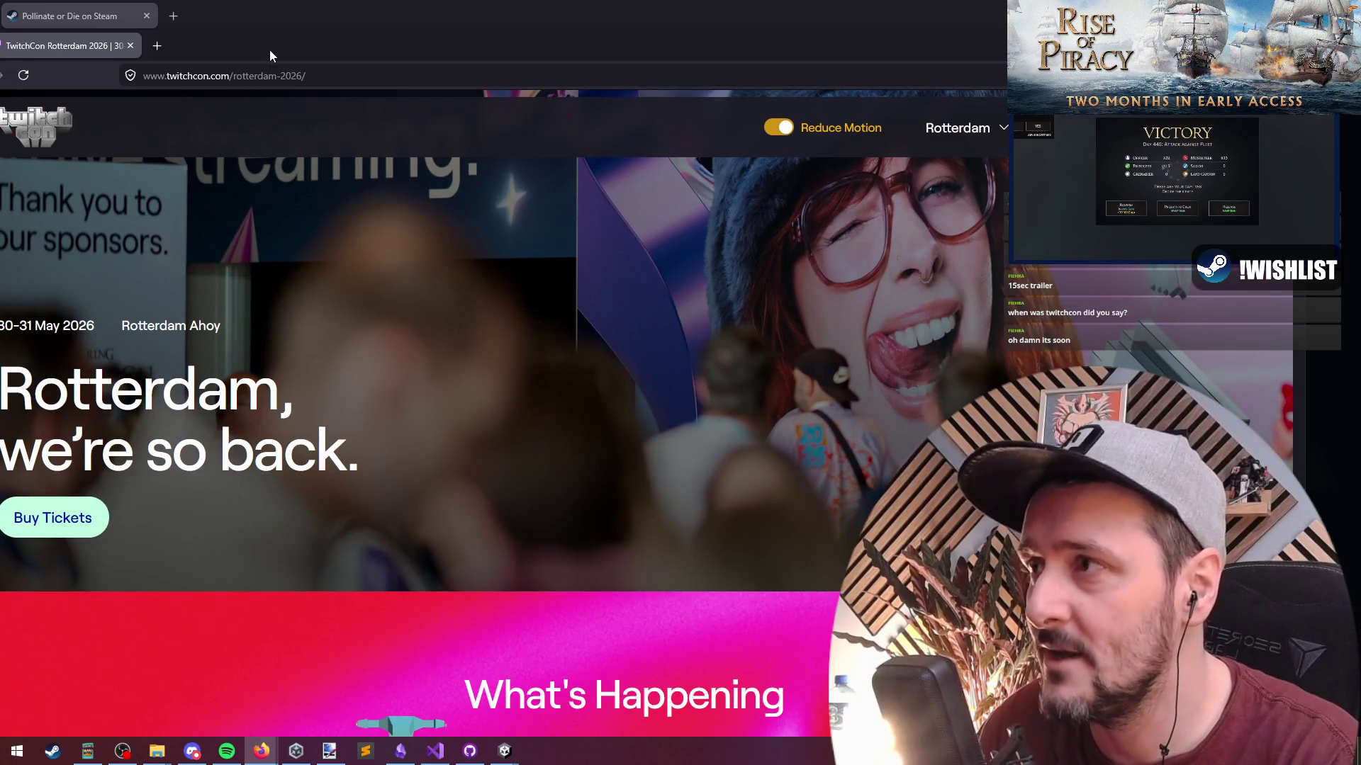
left_click_drag(270, 50, 305, 29)
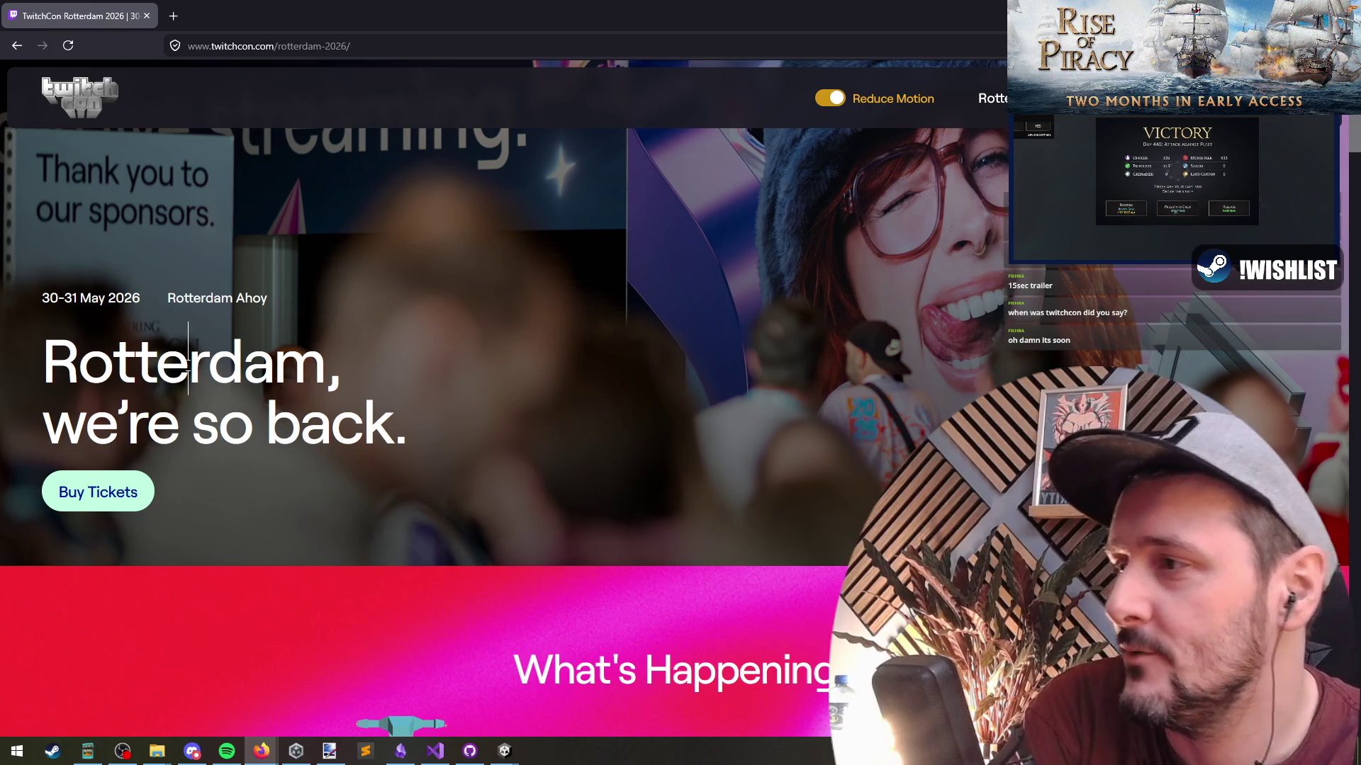
Highlight parts of the Rotterdam headline and the 30-31 May 2026 date.
left_click_drag(188, 365, 228, 406)
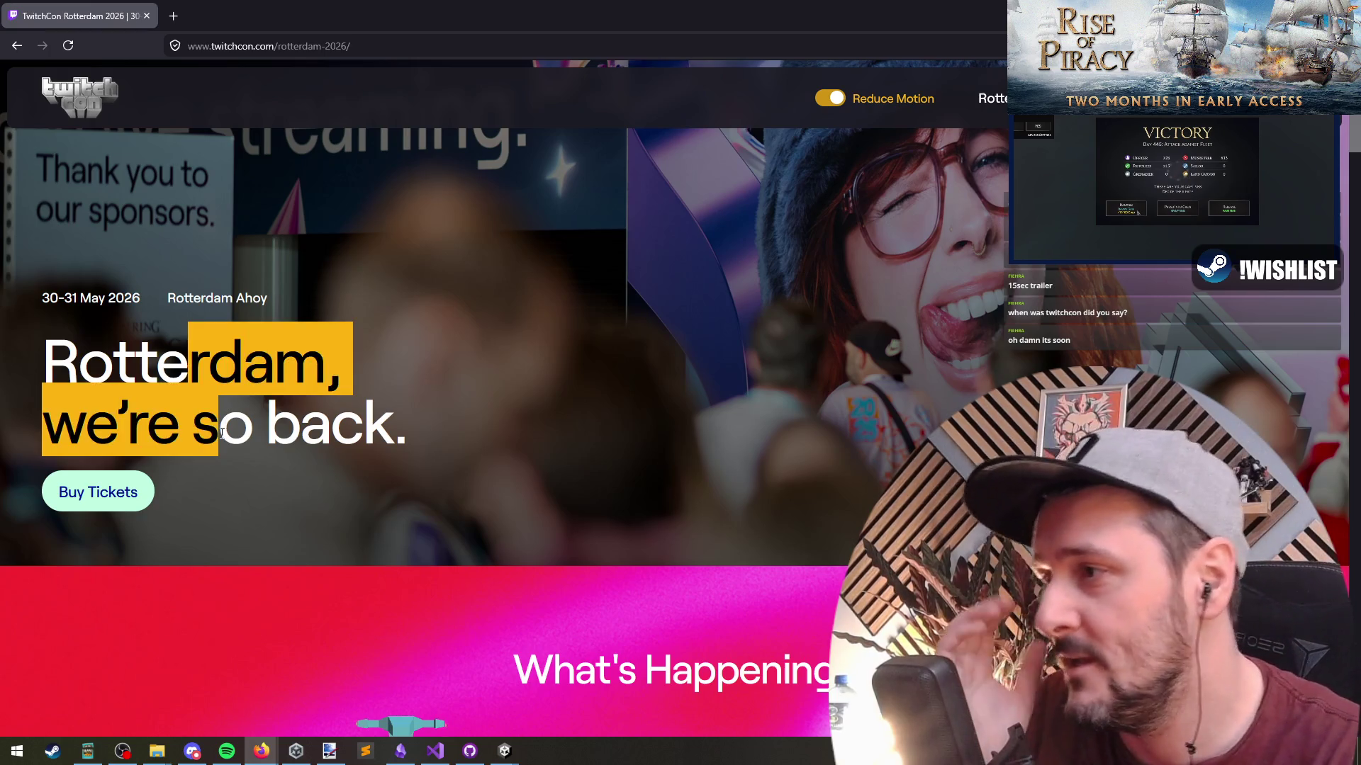
double_click(188, 405)
mouse_move(188, 361)
left_mouse_down()
mouse_move(250, 422)
mouse_move(185, 366)
left_mouse_up()
left_click(234, 422)
double_click(223, 423)
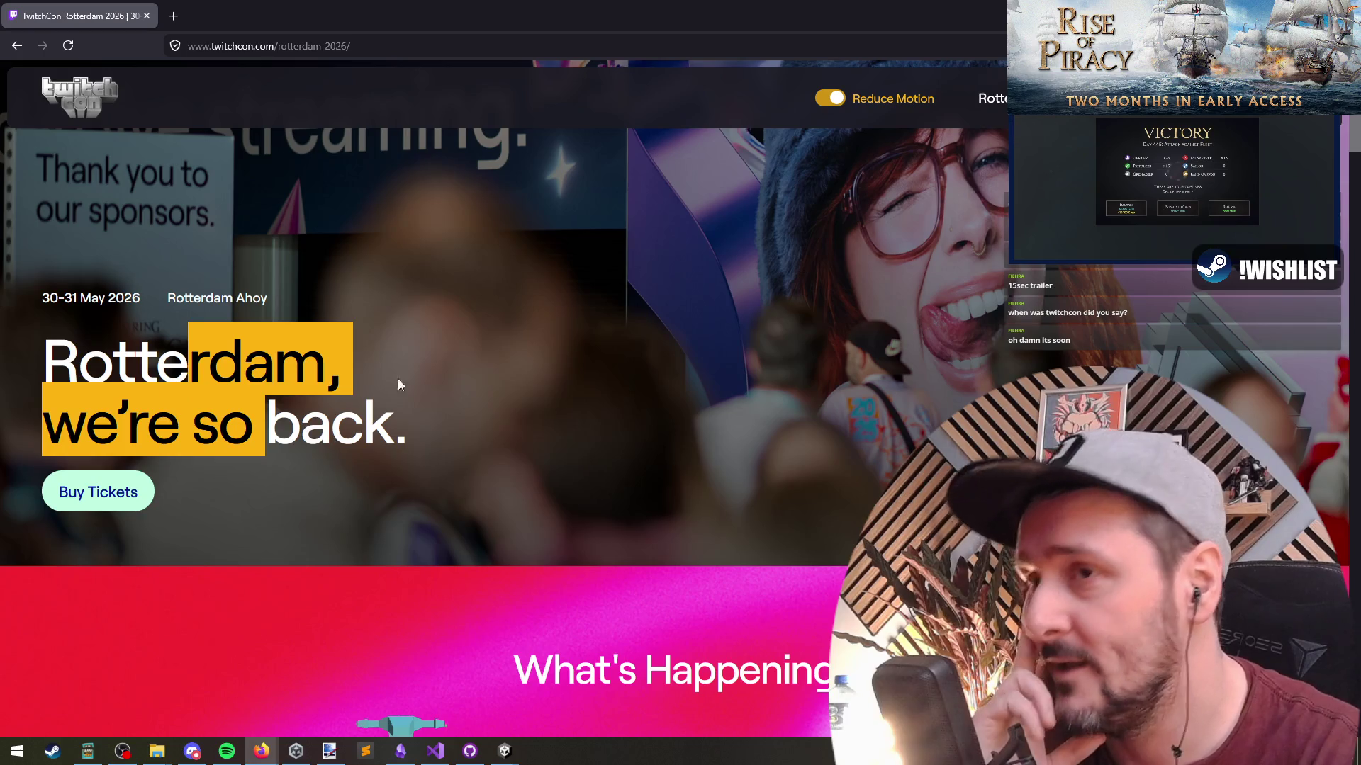
left_click(157, 324)
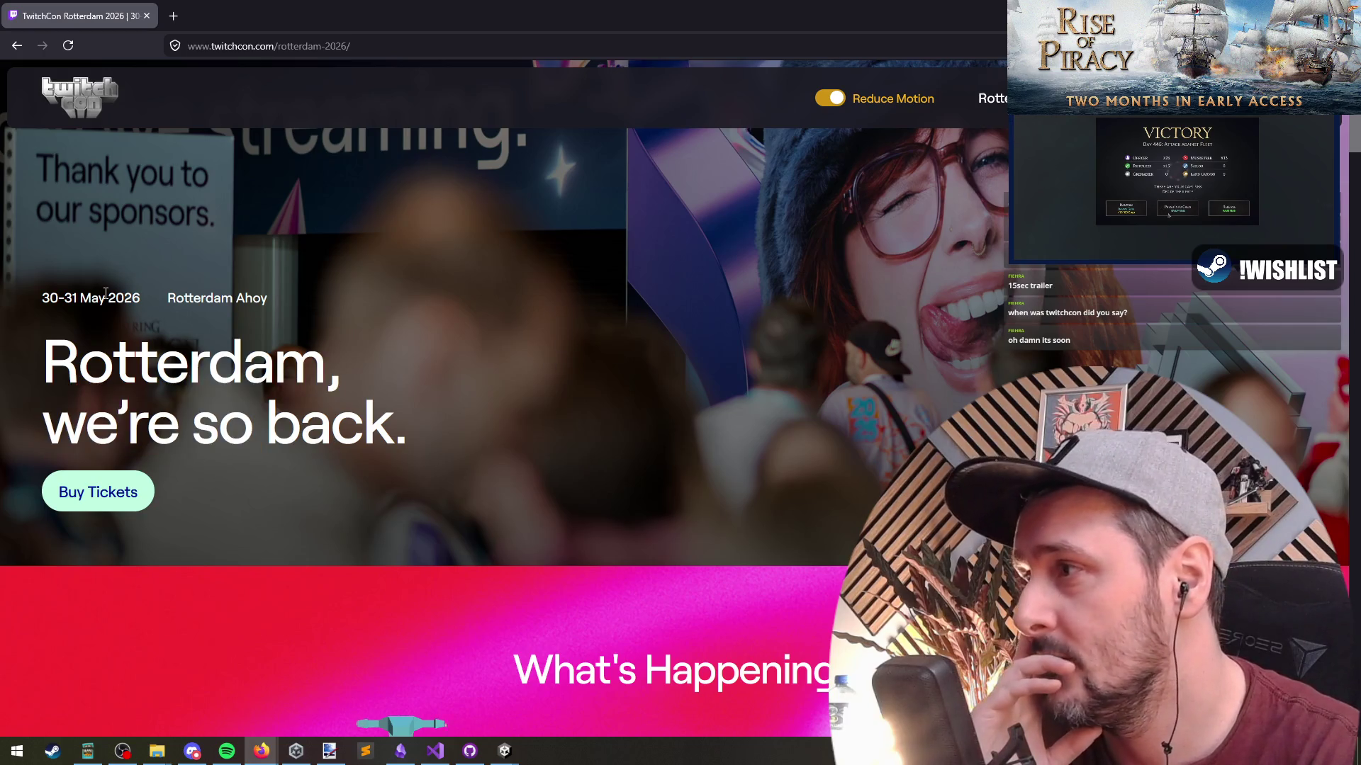
left_click_drag(46, 303, 152, 312)
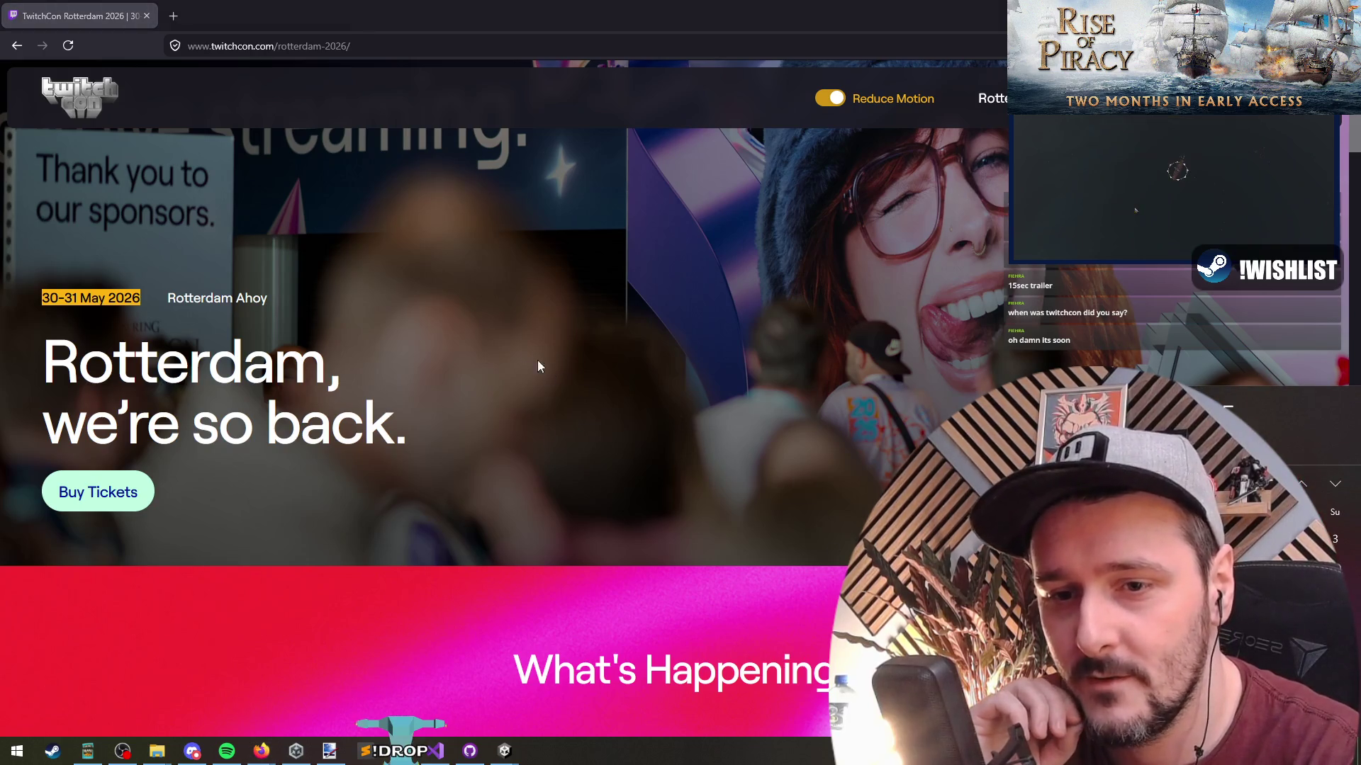
left_click(268, 299)
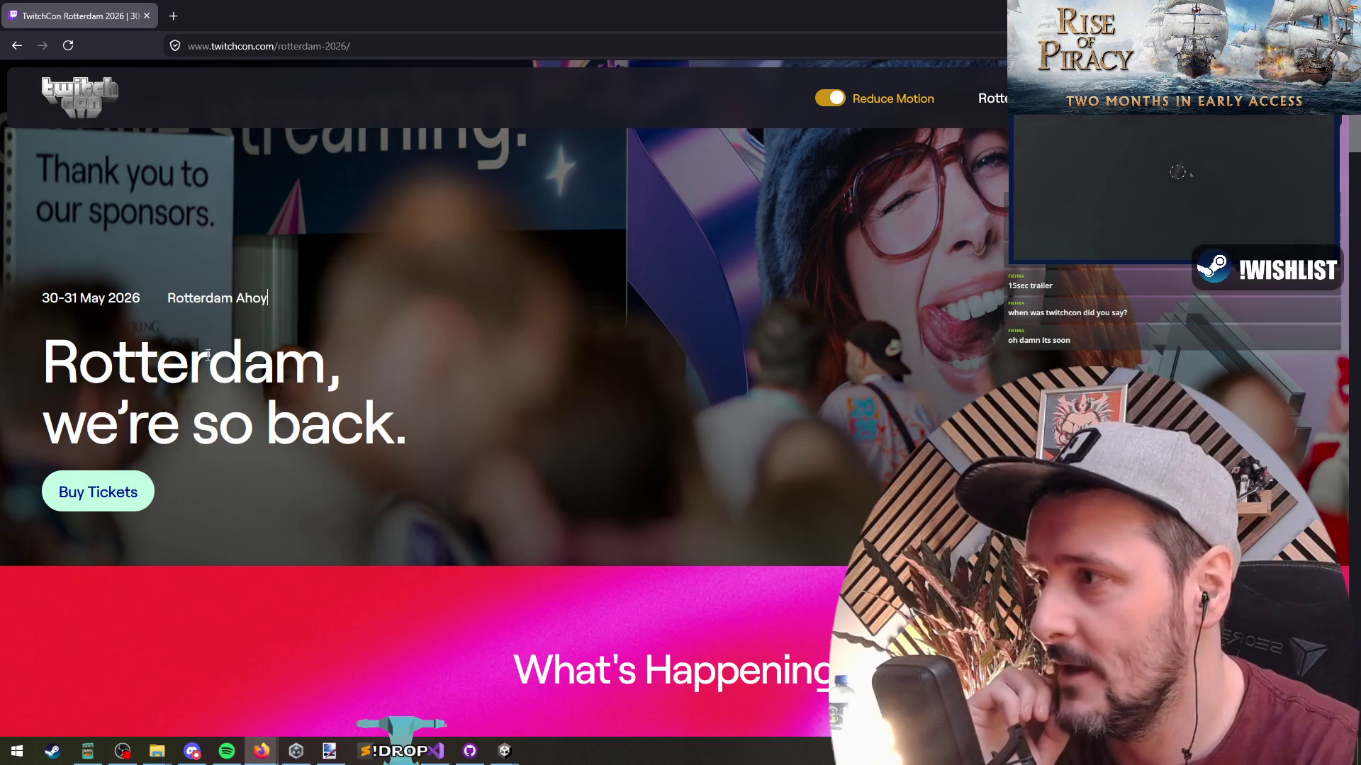
Review the €85 Saturday and Sunday ticket cards, then return to the Pollinate or Die Steam page.
scroll(207, 380, "down", 20)
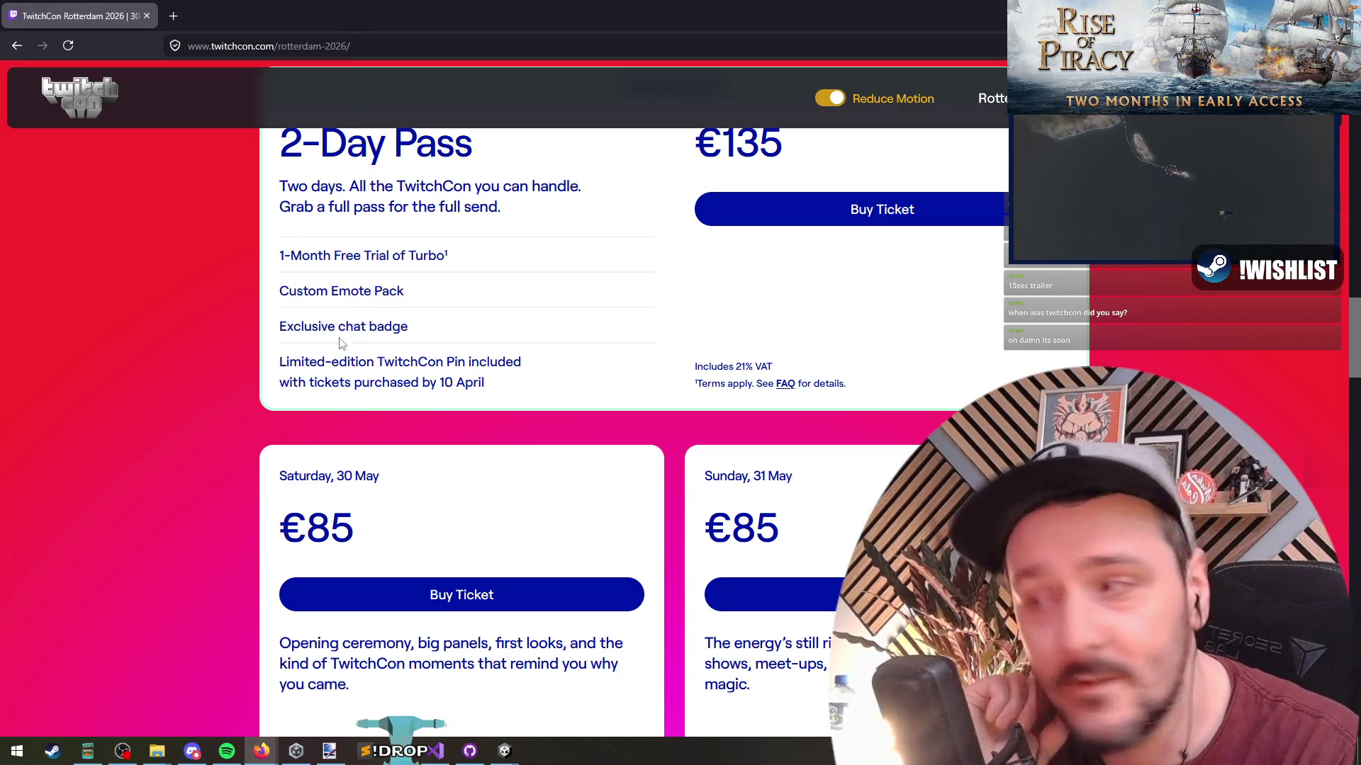
scroll(205, 298, "up", 4)
scroll(191, 354, "down", 6)
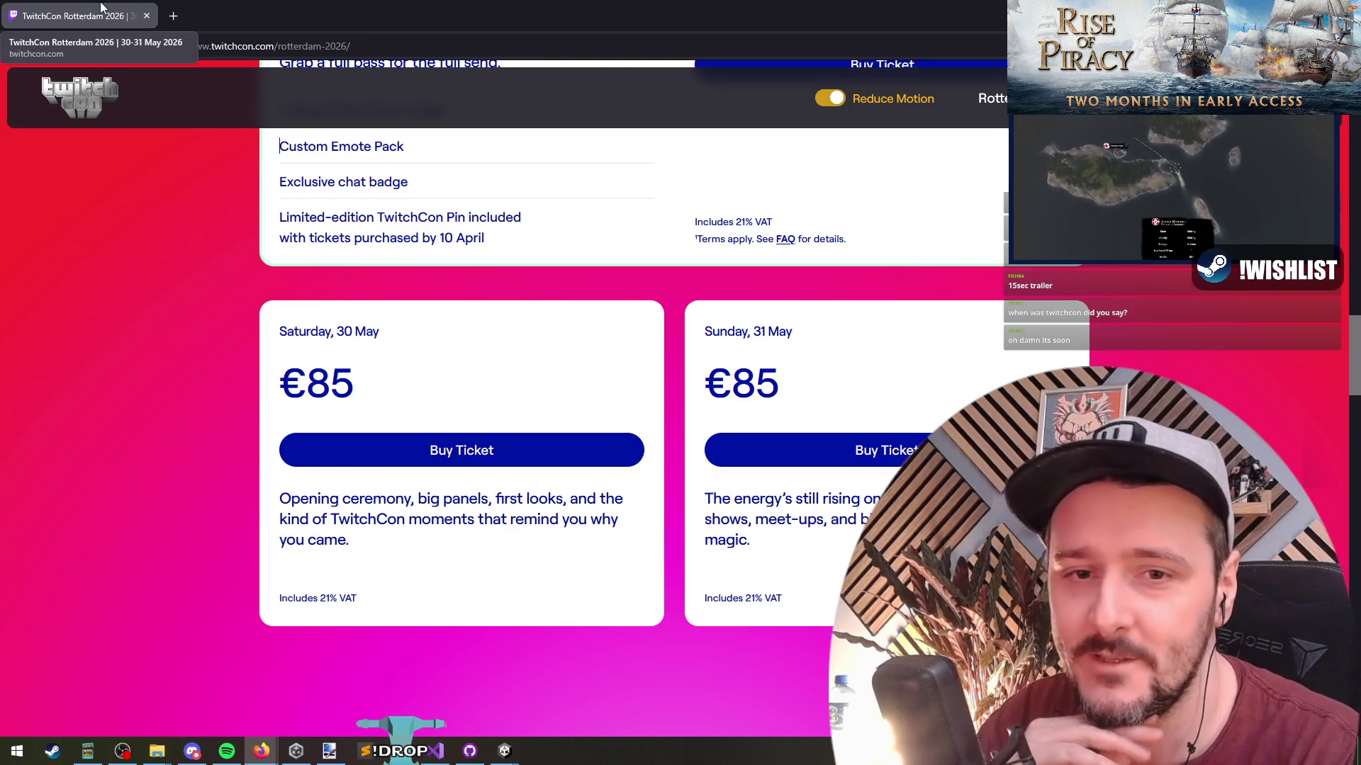
left_click(147, 16)
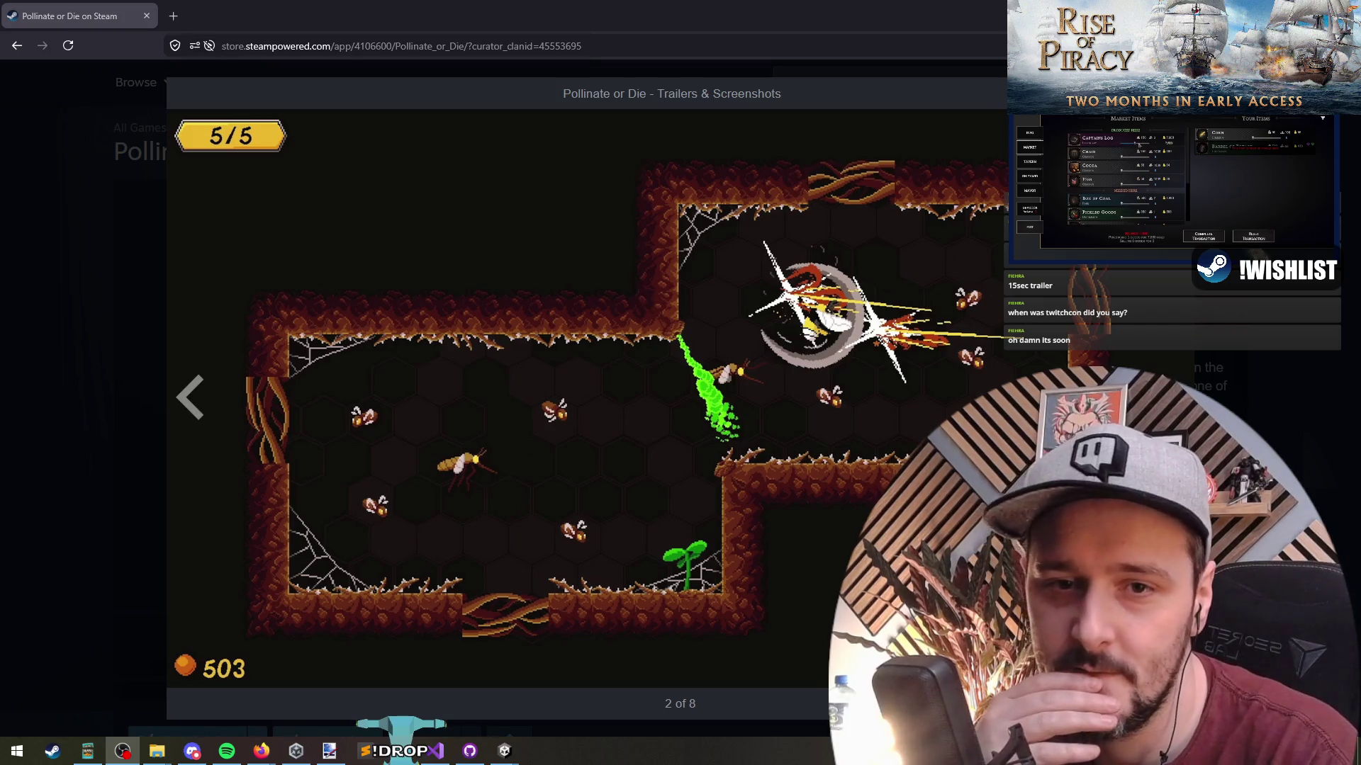
Advance from screenshot 3 to the final spider-web screenshot (8 of 8), then close the lightbox.
key("Right")
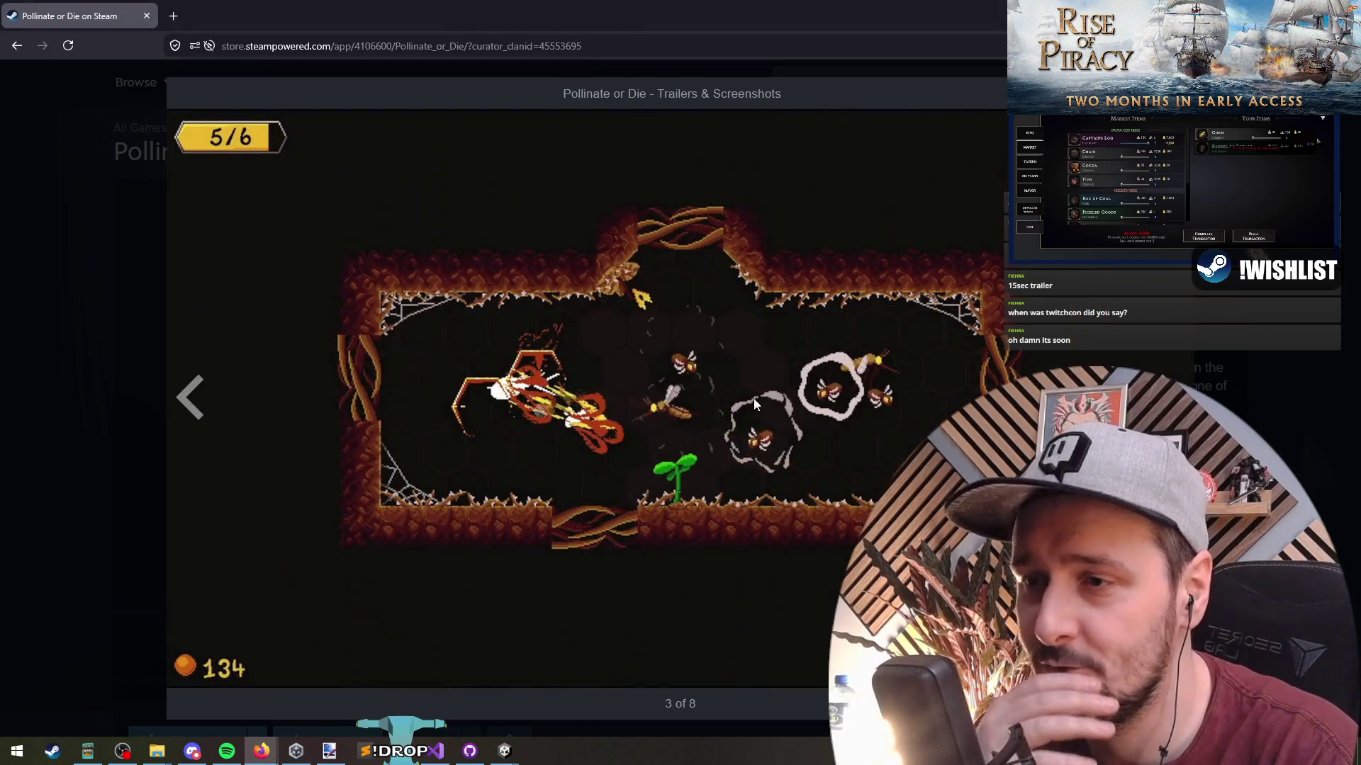
key("Right")
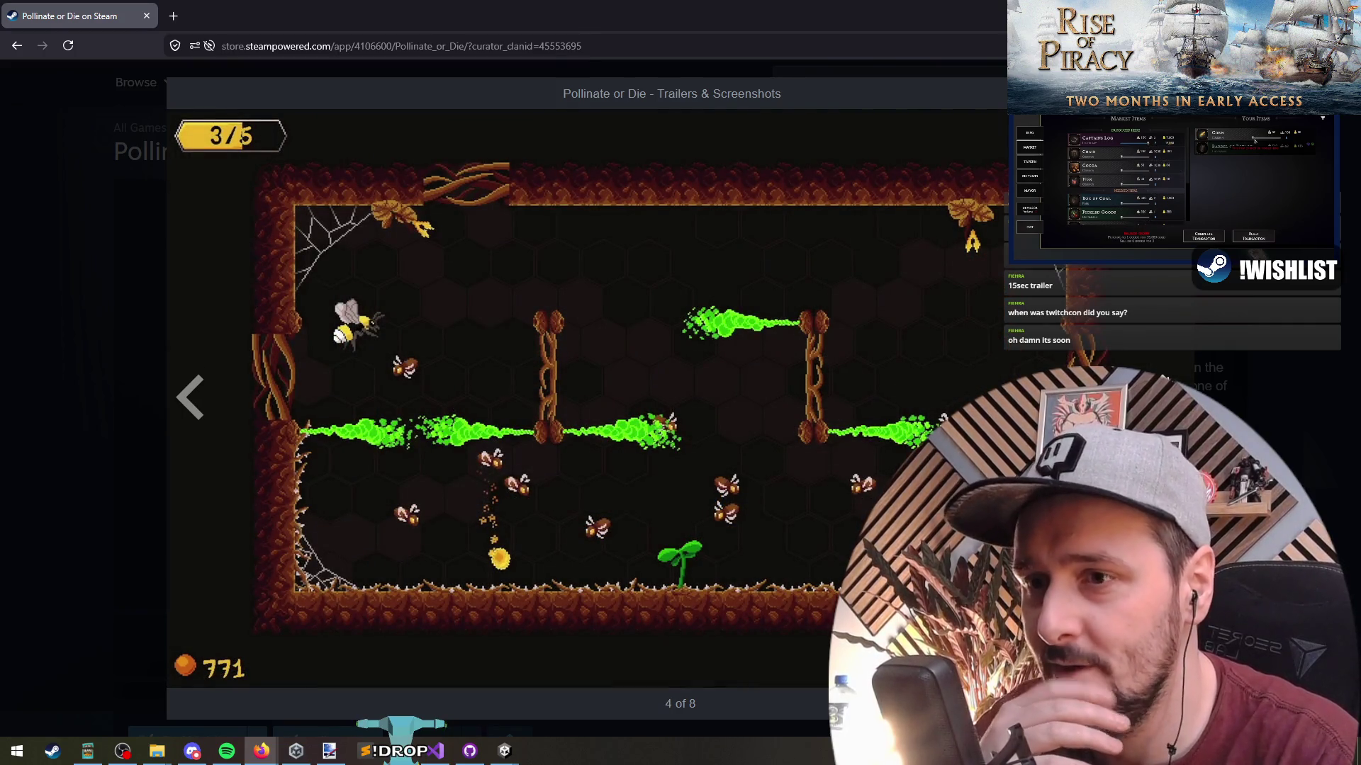
key("Right")
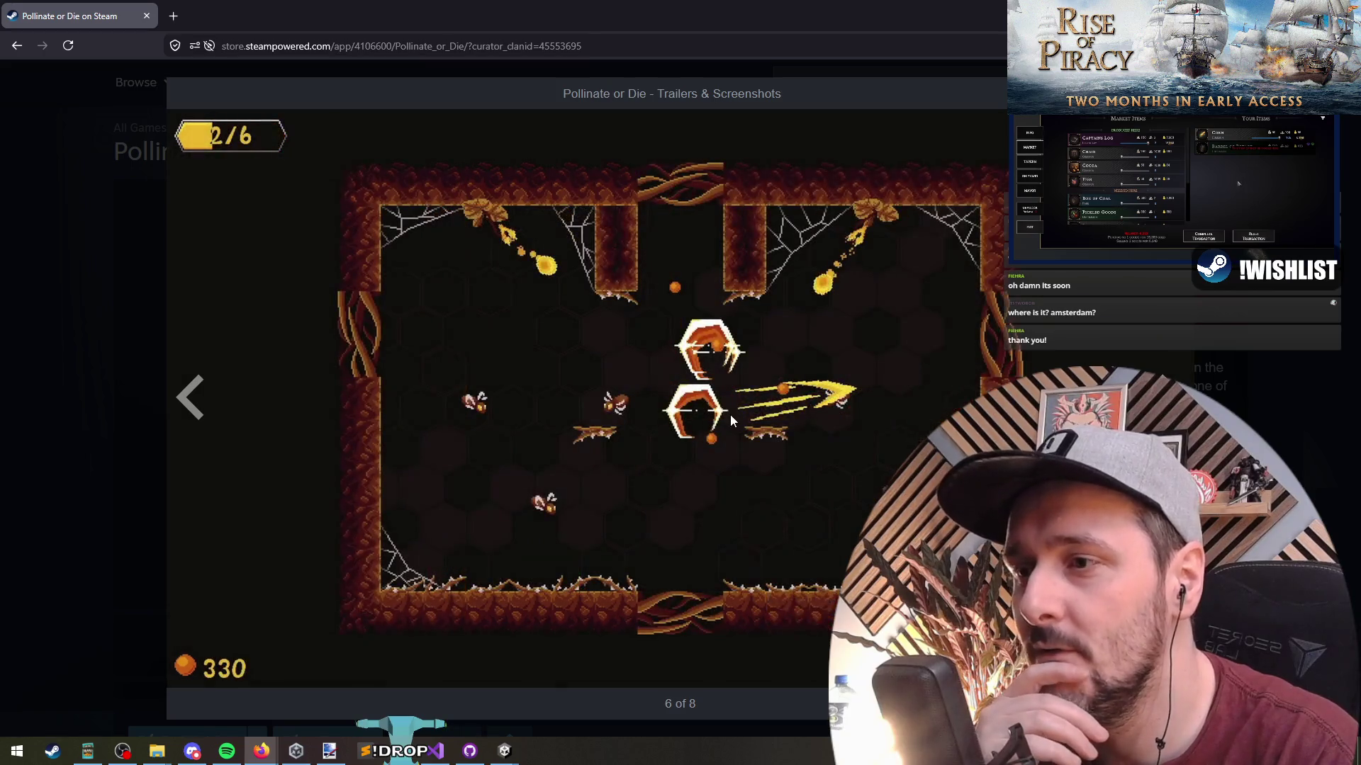
key("Right")
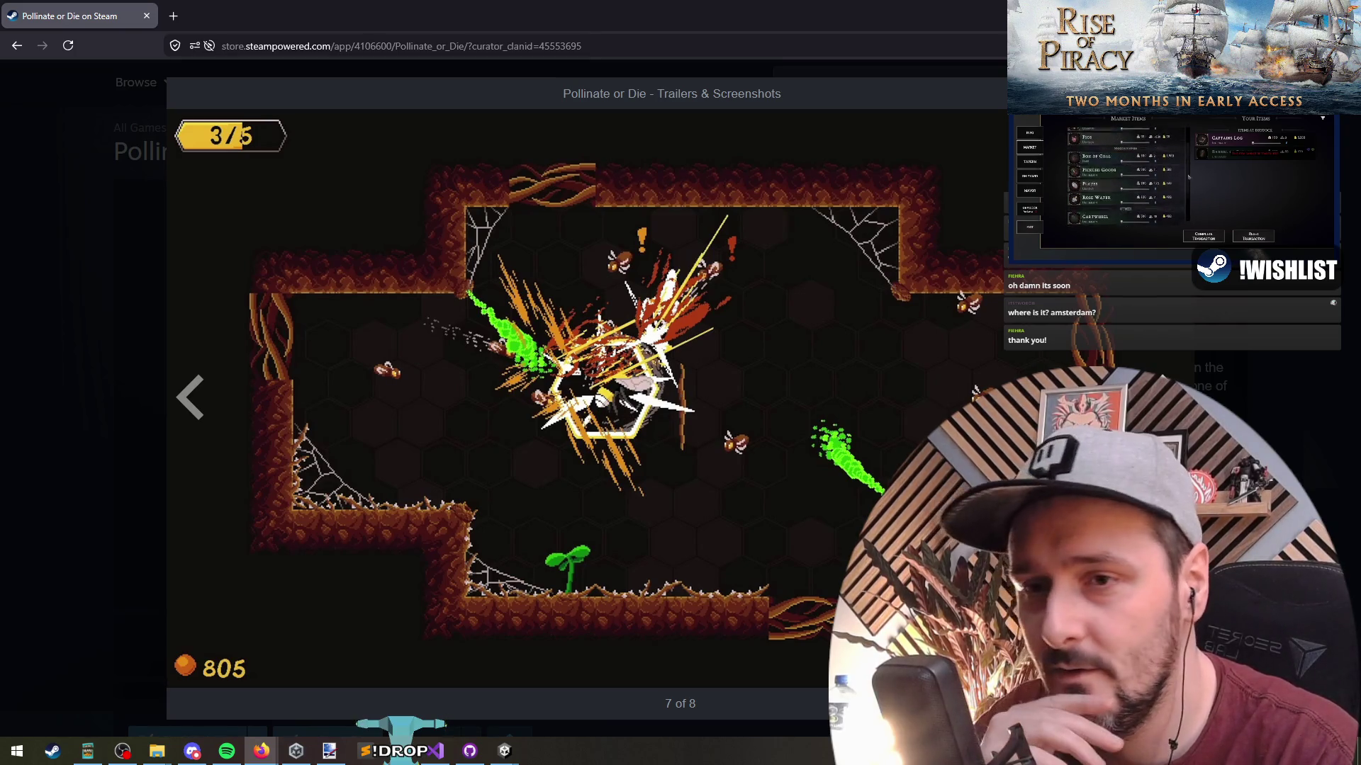
key("Right")
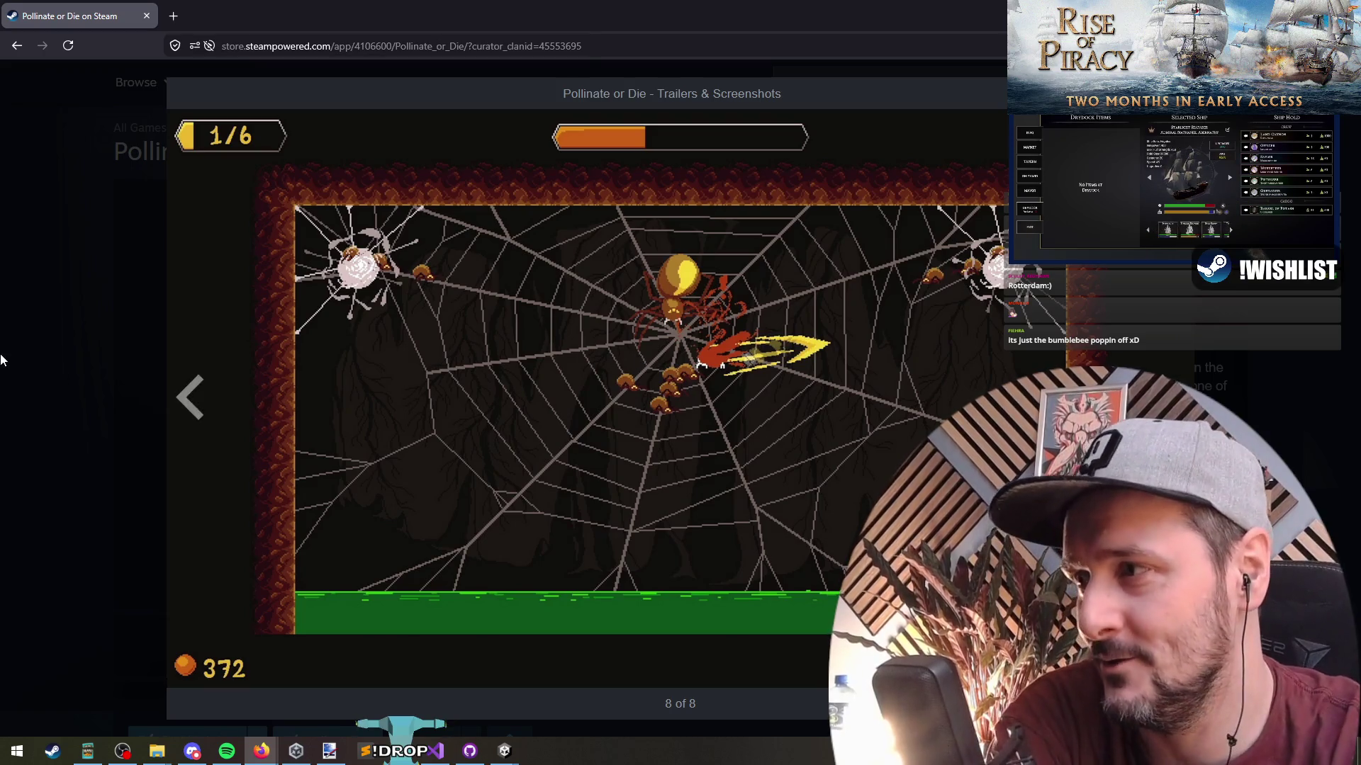
left_click(120, 340)
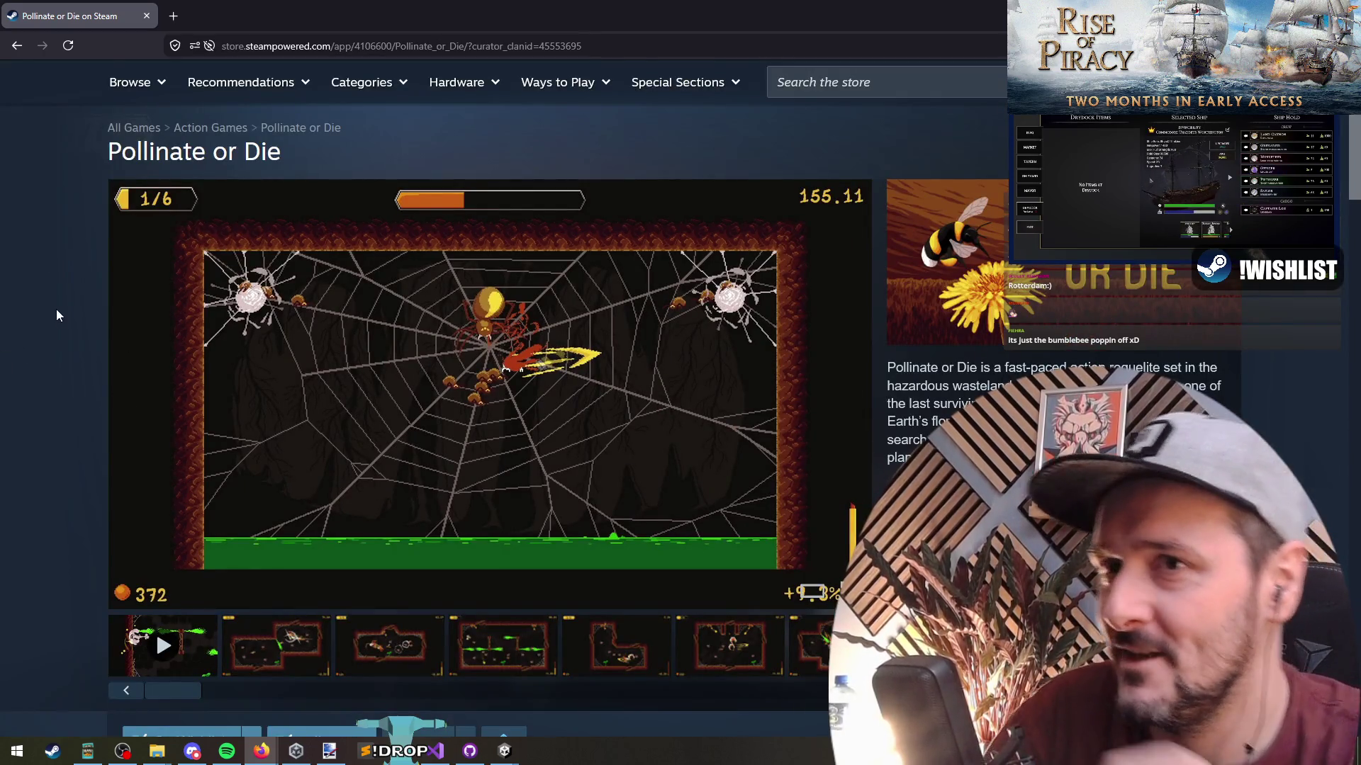
scroll(54, 309, "up", 1)
scroll(50, 299, "down", 5)
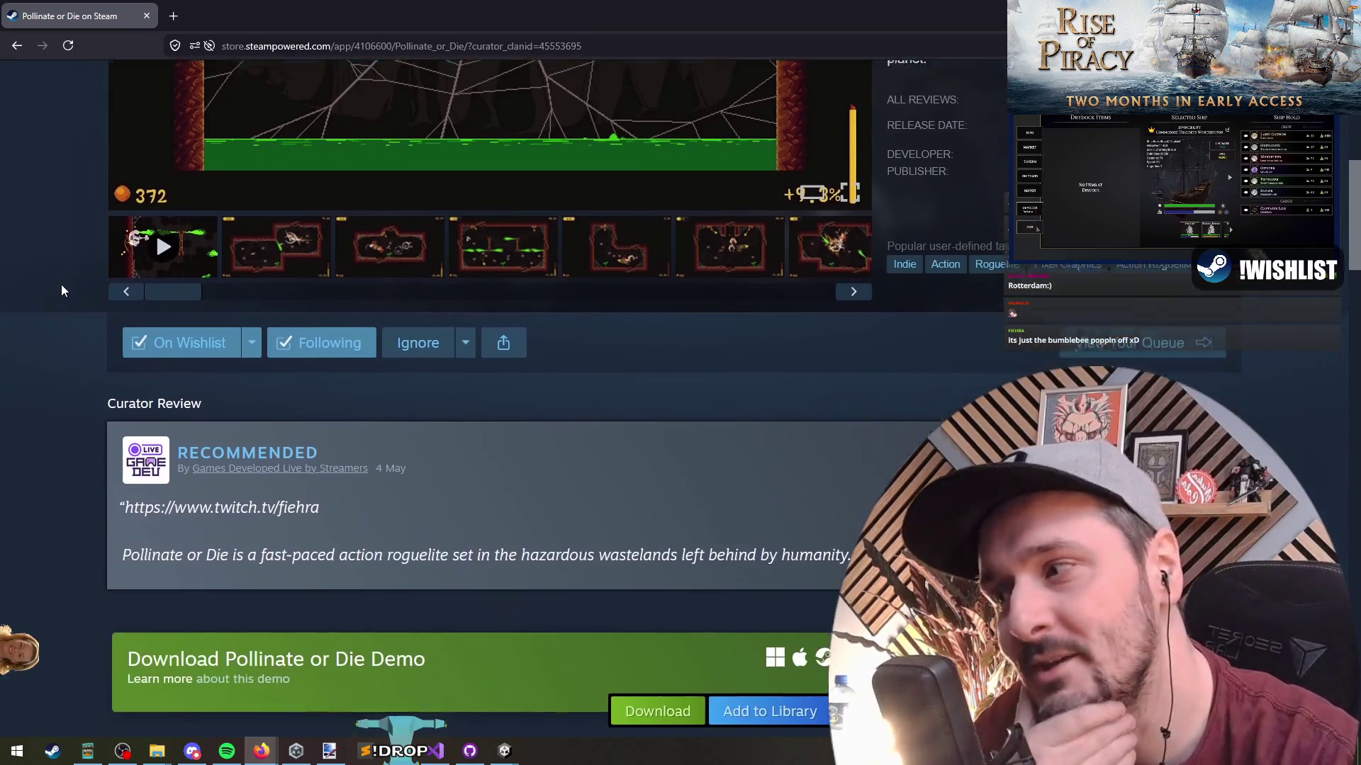
scroll(62, 285, "down", 4)
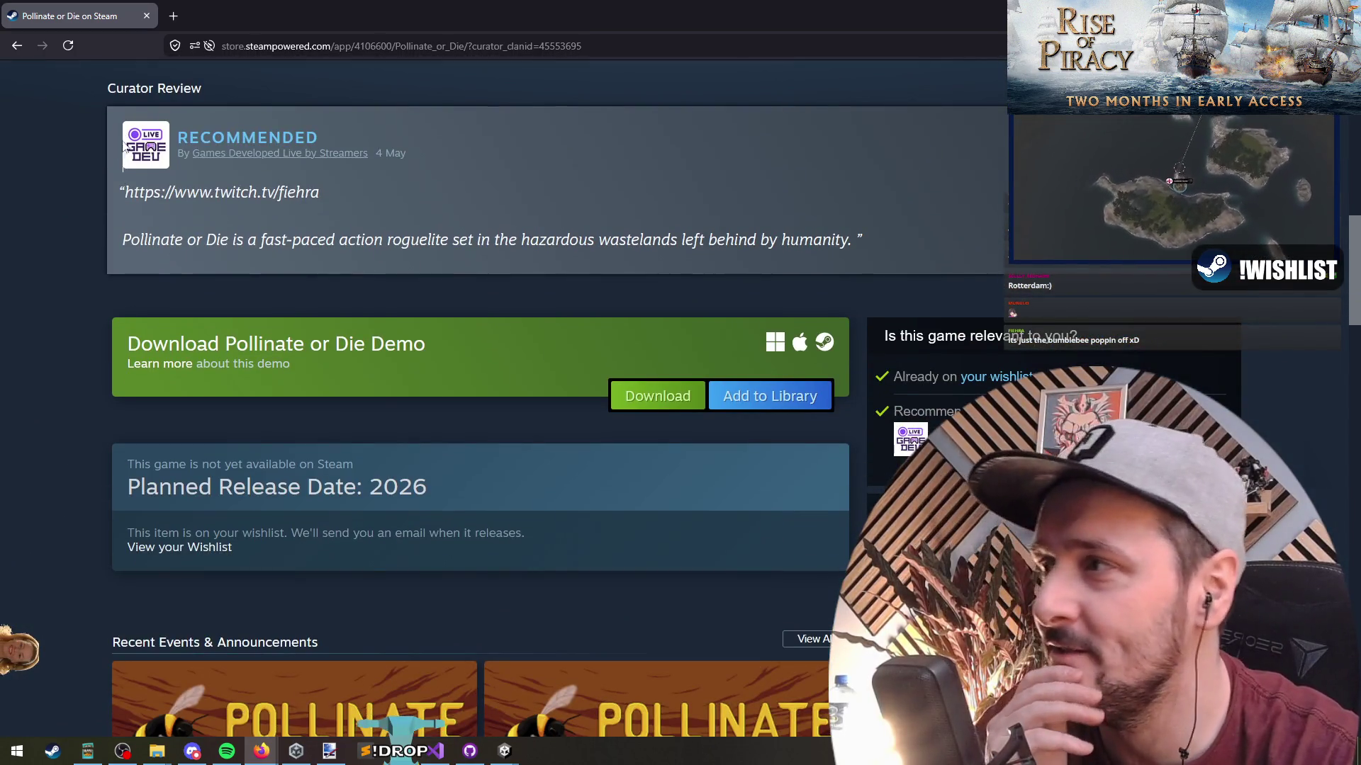
left_click_drag(124, 146, 487, 249)
left_click(489, 241)
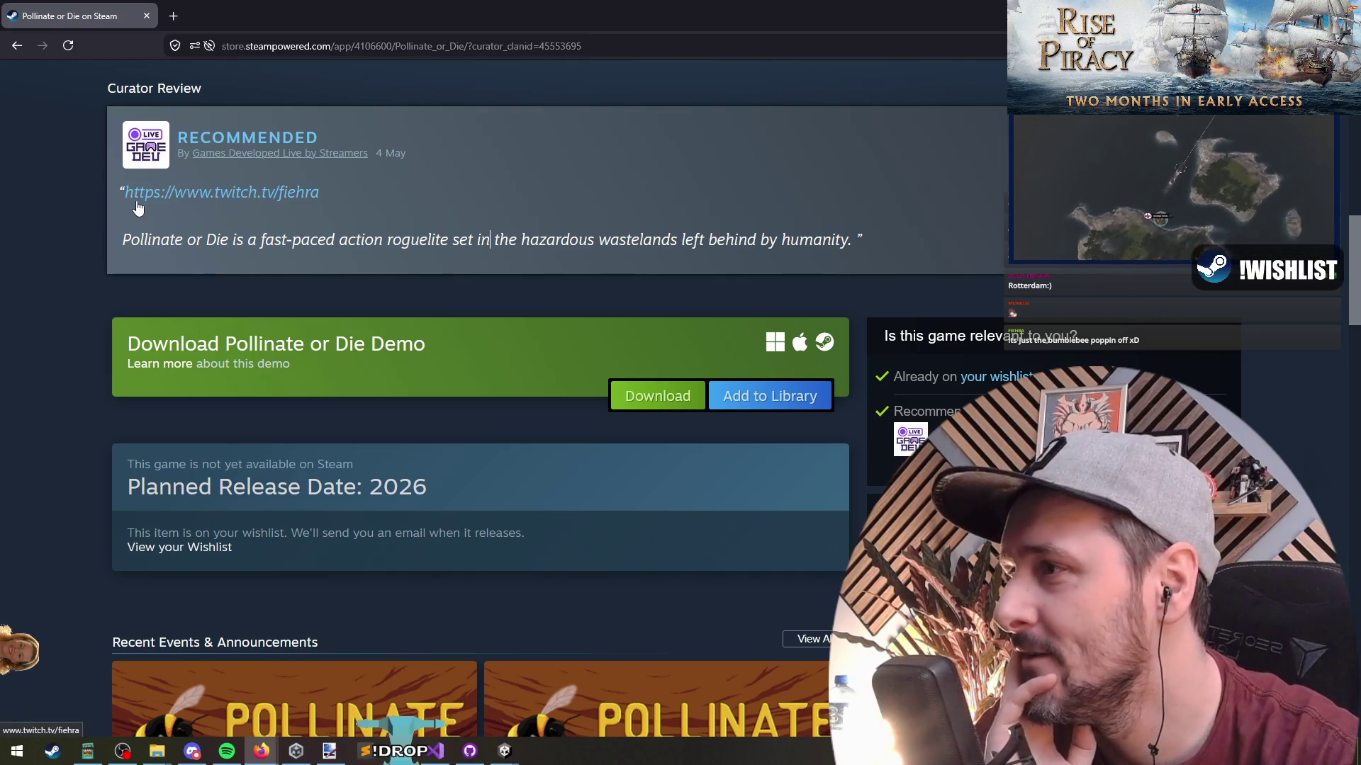
mouse_move(123, 239)
left_mouse_down()
mouse_move(853, 241)
mouse_move(136, 246)
left_mouse_up()
left_click(852, 241)
left_click(420, 259)
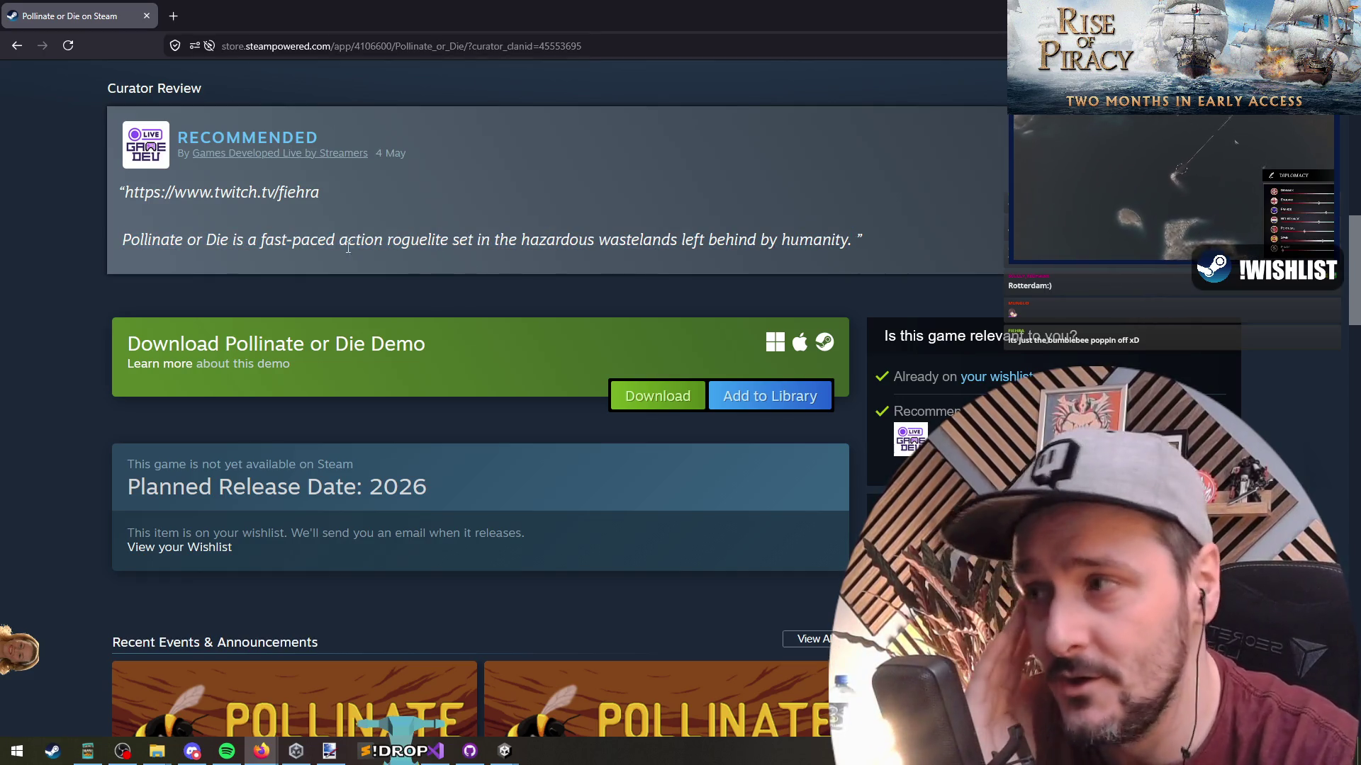
left_click_drag(843, 248, 428, 238)
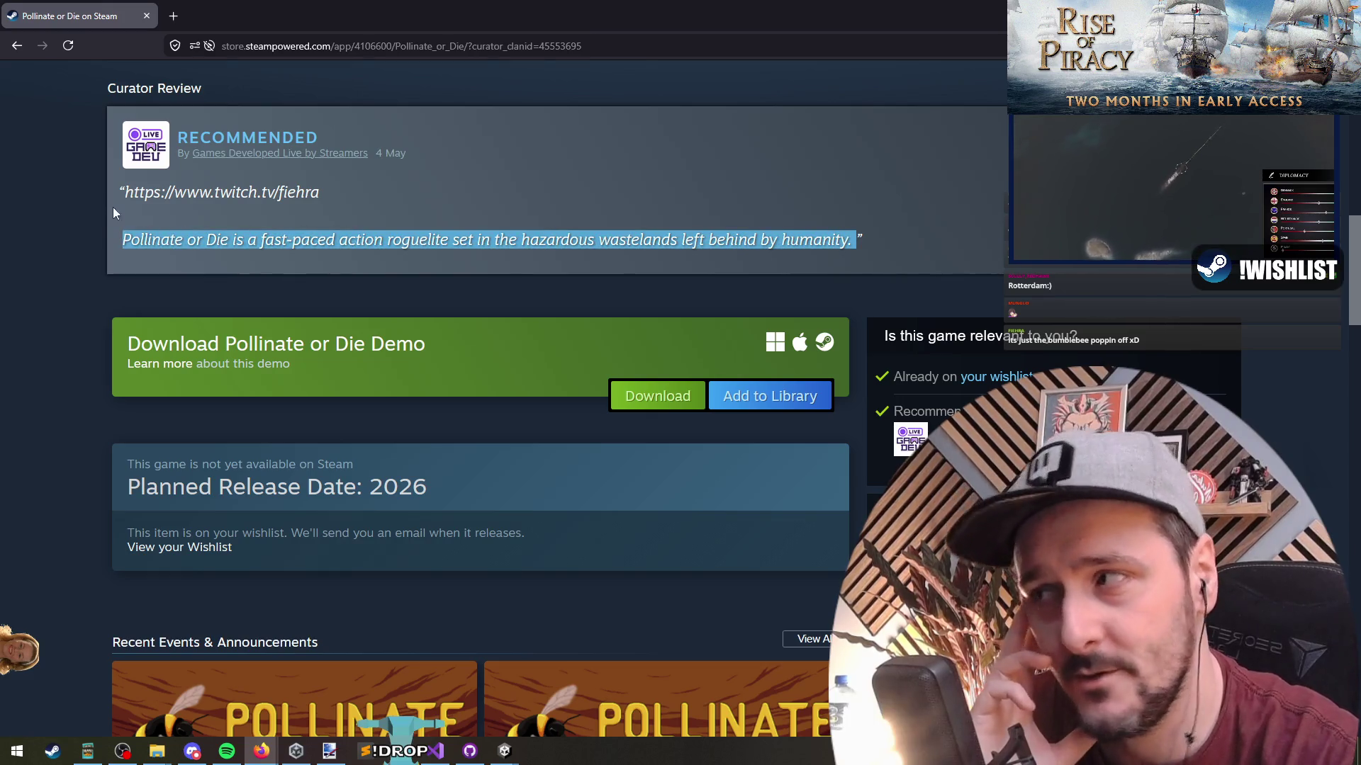
left_click_drag(125, 247, 742, 261)
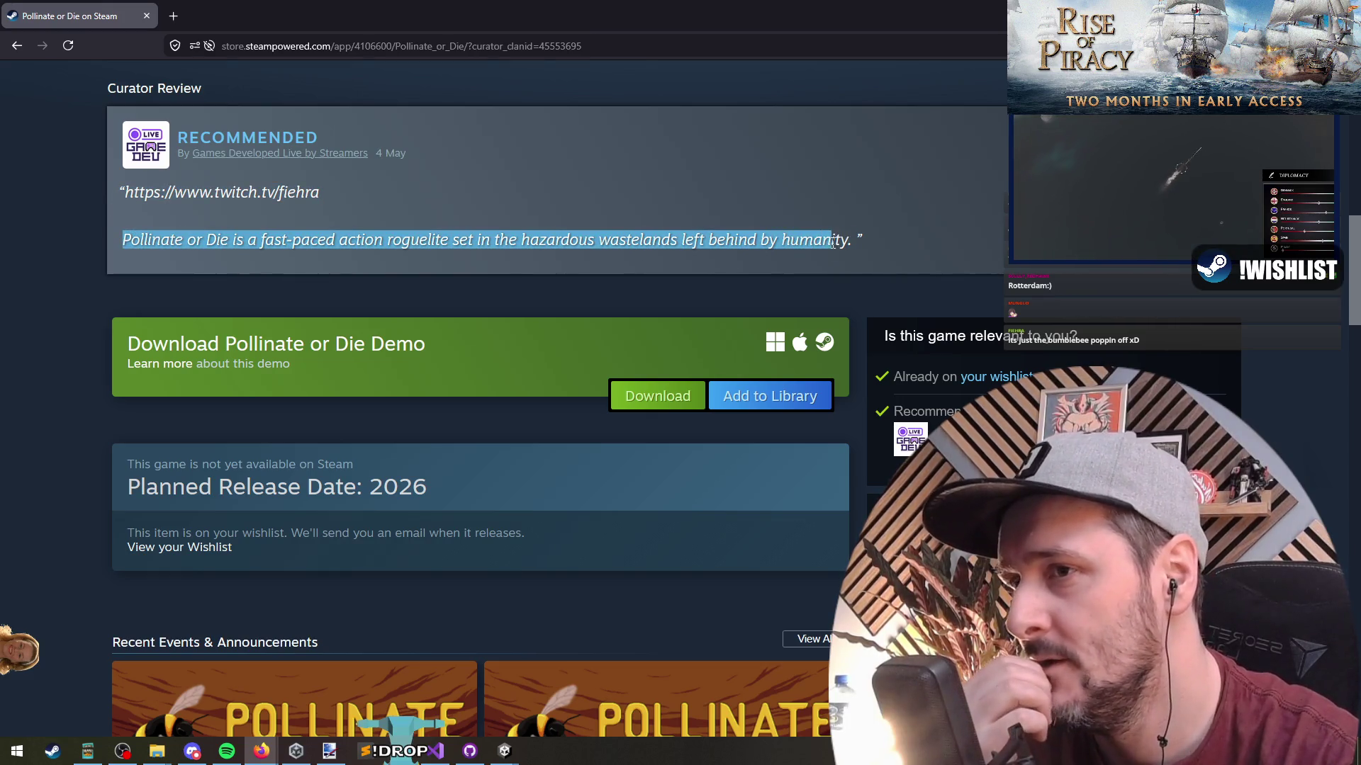
left_click(85, 232)
scroll(83, 245, "down", 10)
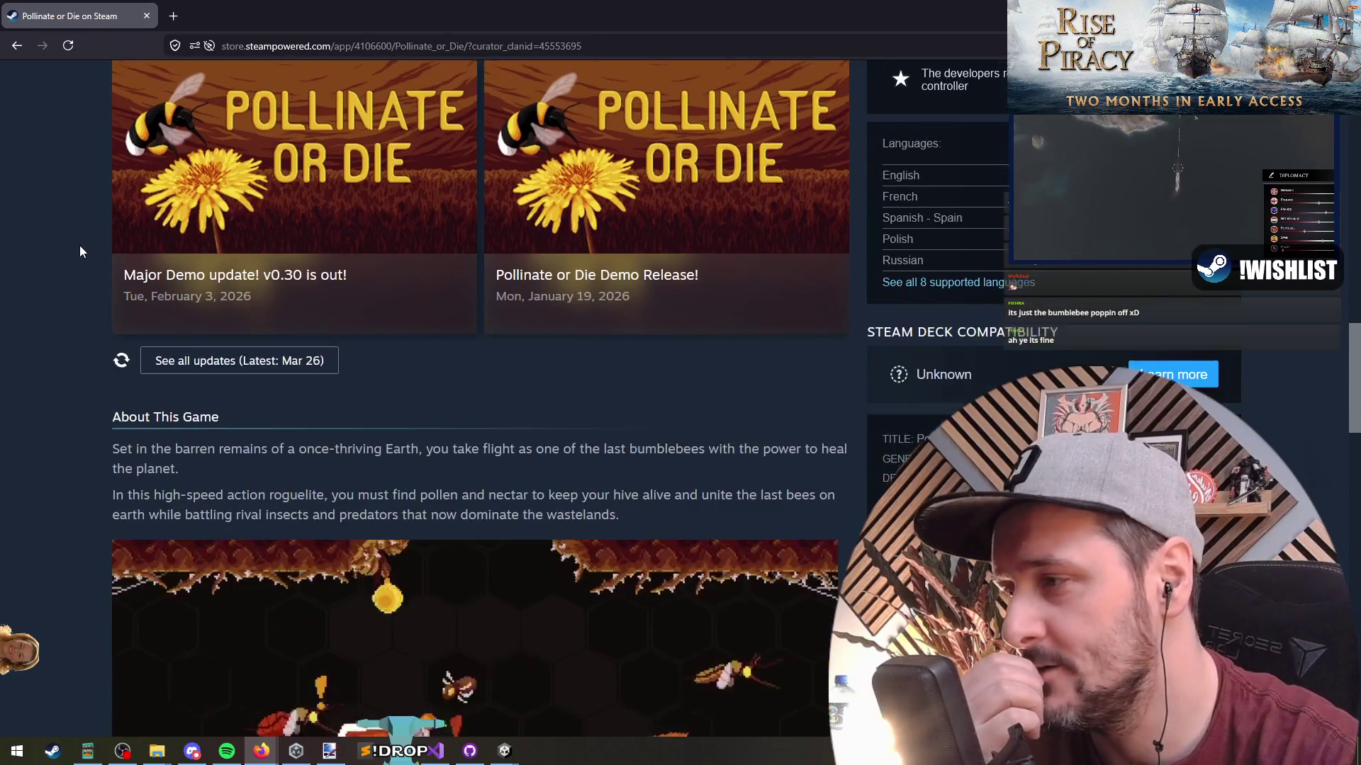
scroll(78, 250, "down", 20)
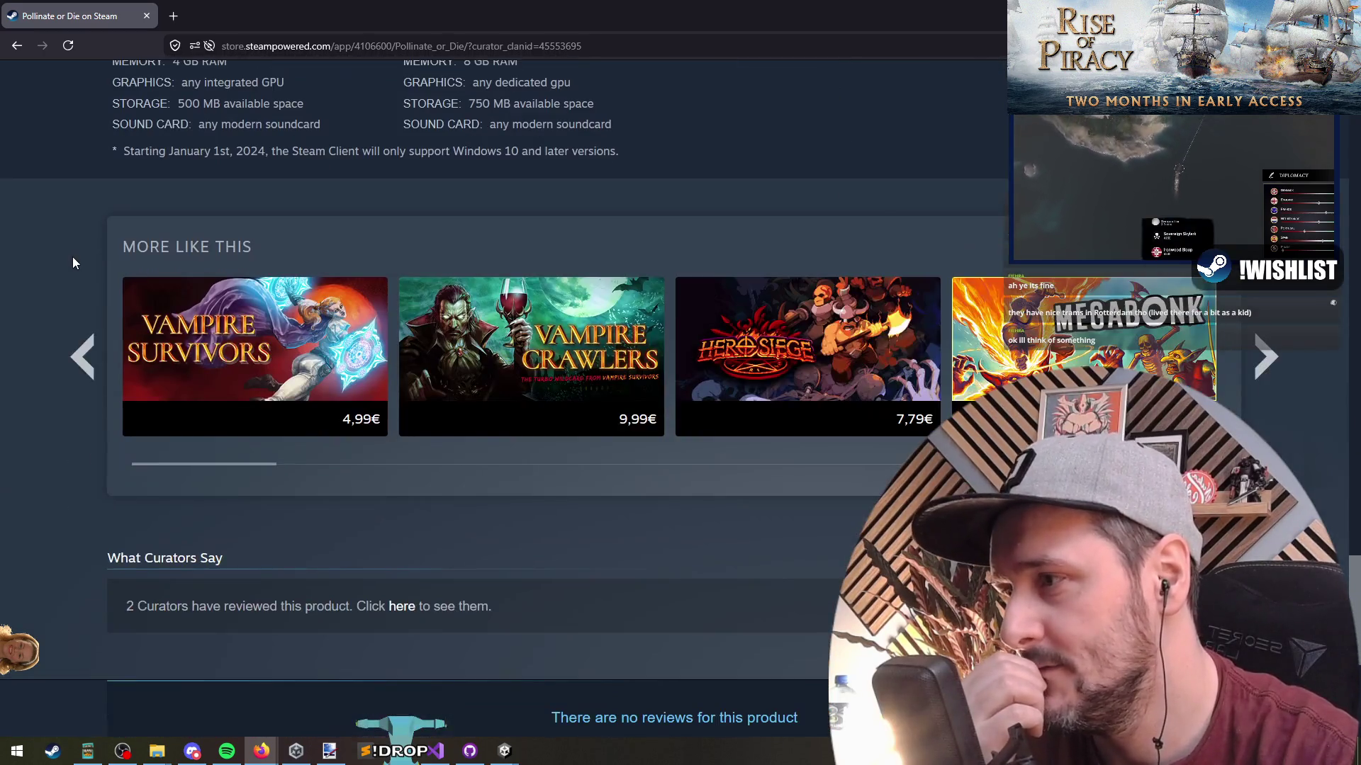
scroll(72, 262, "up", 10)
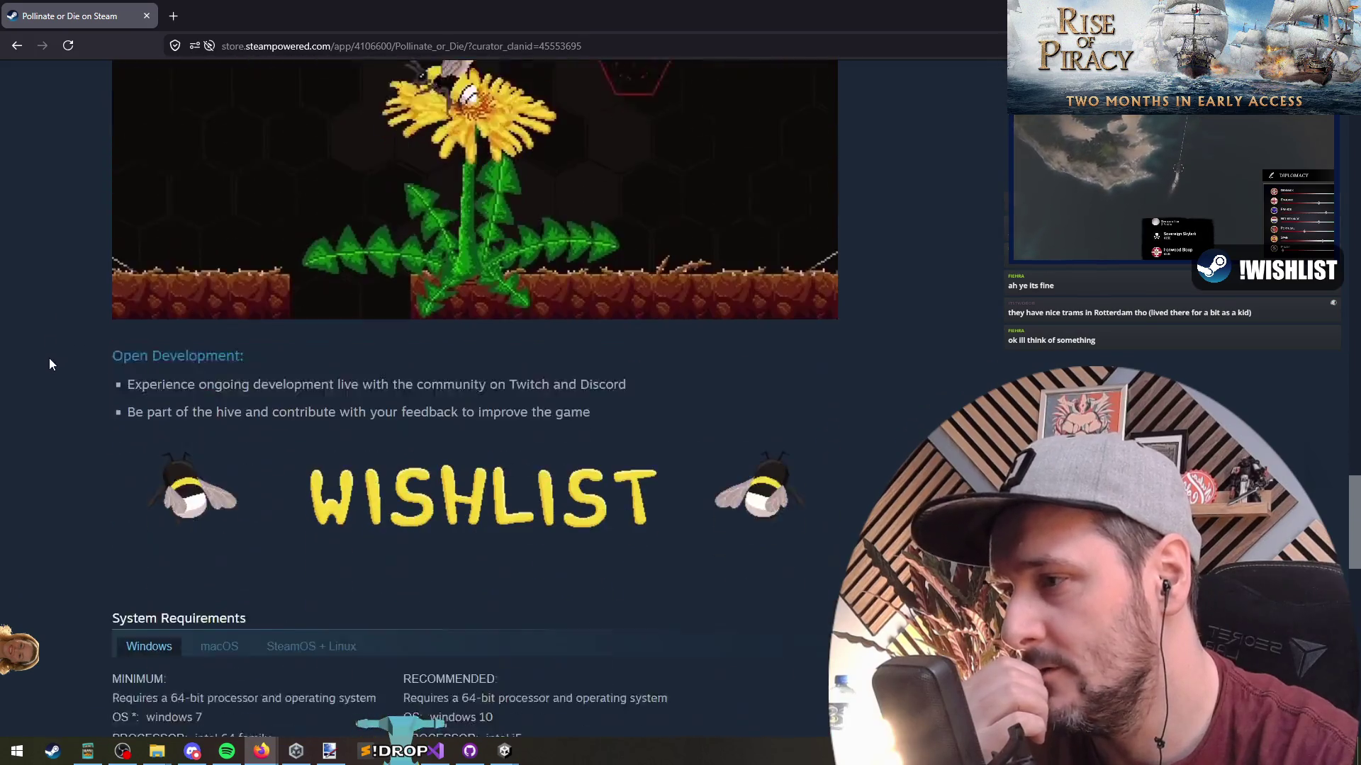
scroll(44, 352, "down", 1)
triple_click(487, 354)
left_click(588, 371)
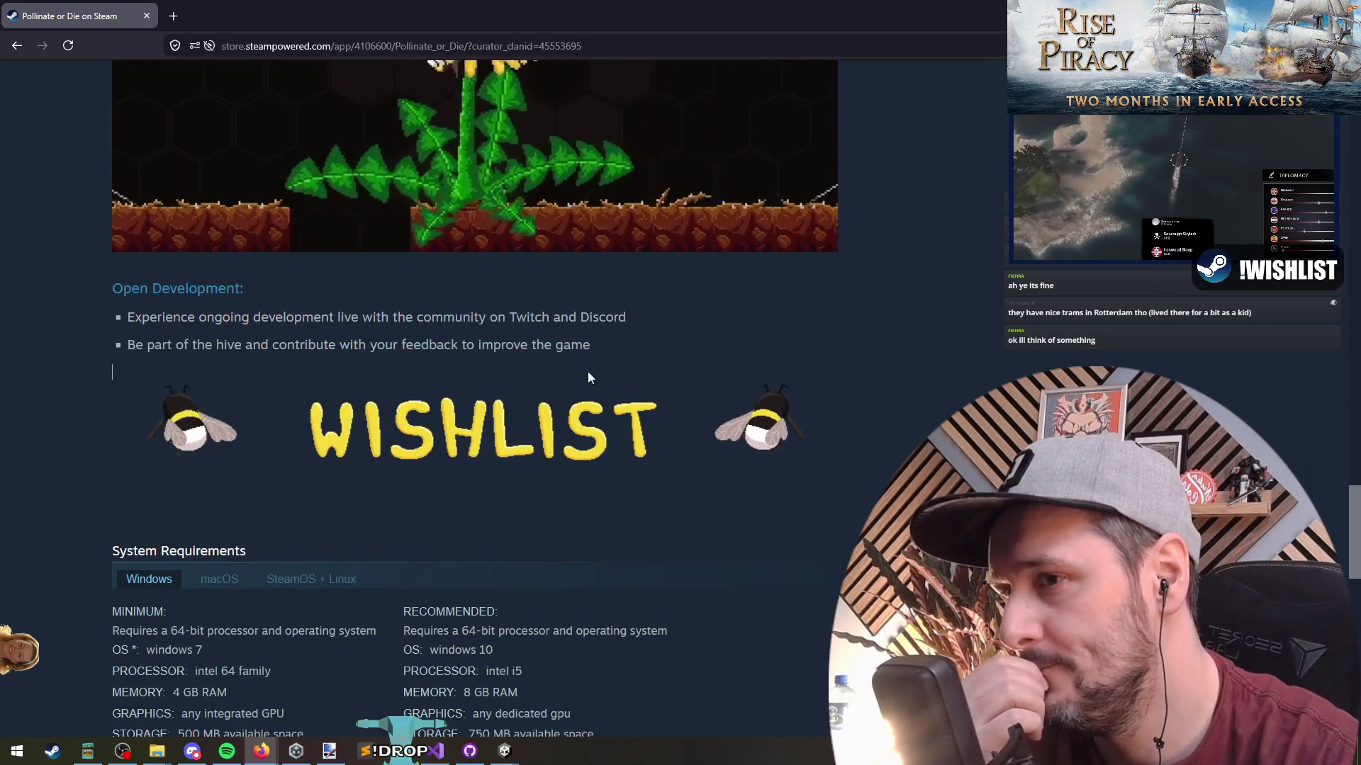
scroll(303, 409, "down", 2)
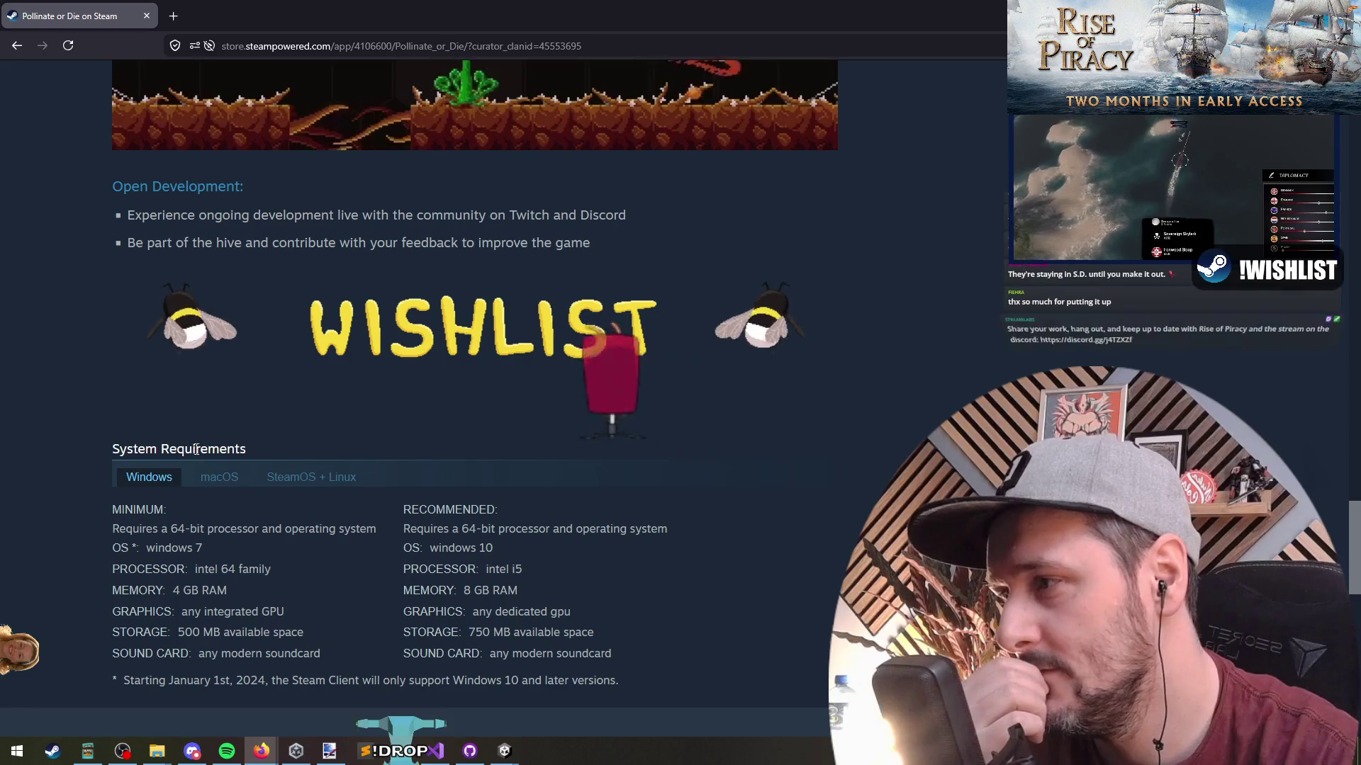
scroll(196, 450, "up", 7)
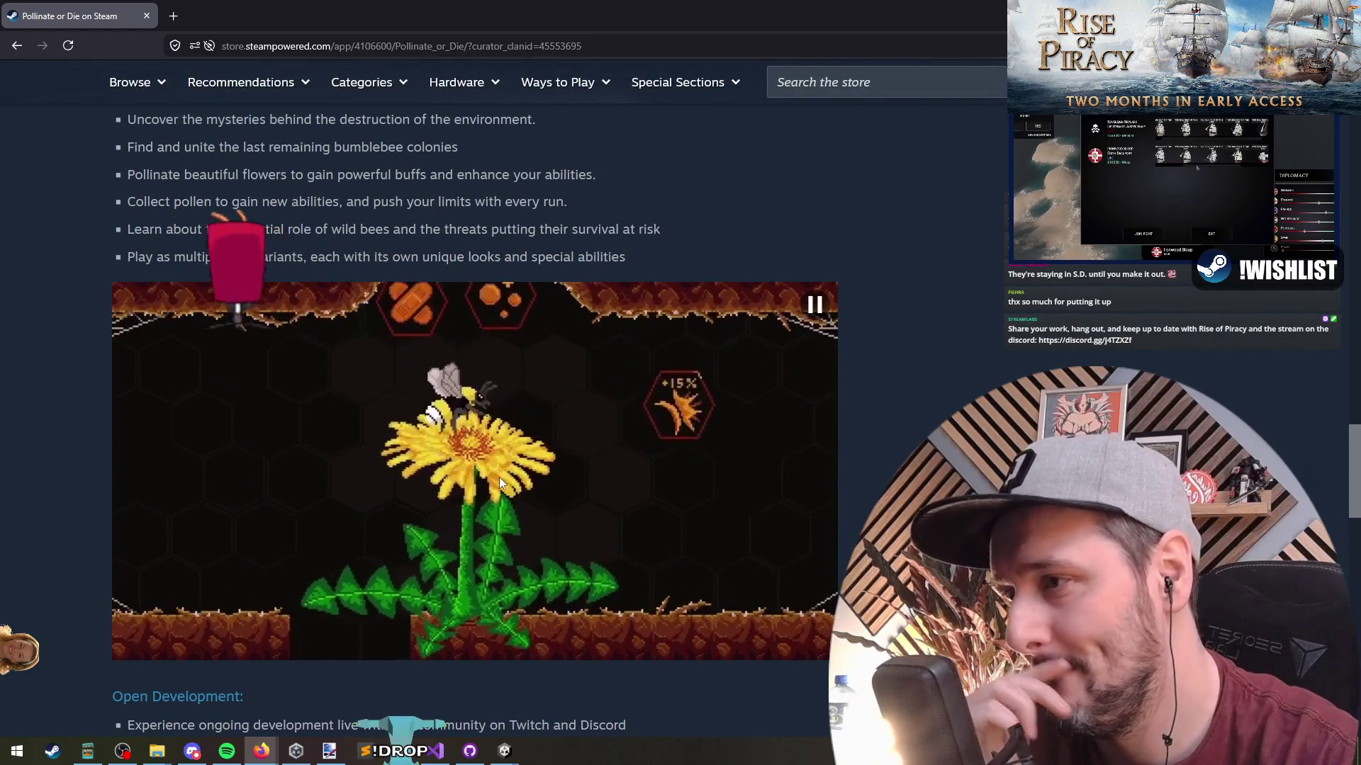
scroll(499, 477, "down", 2)
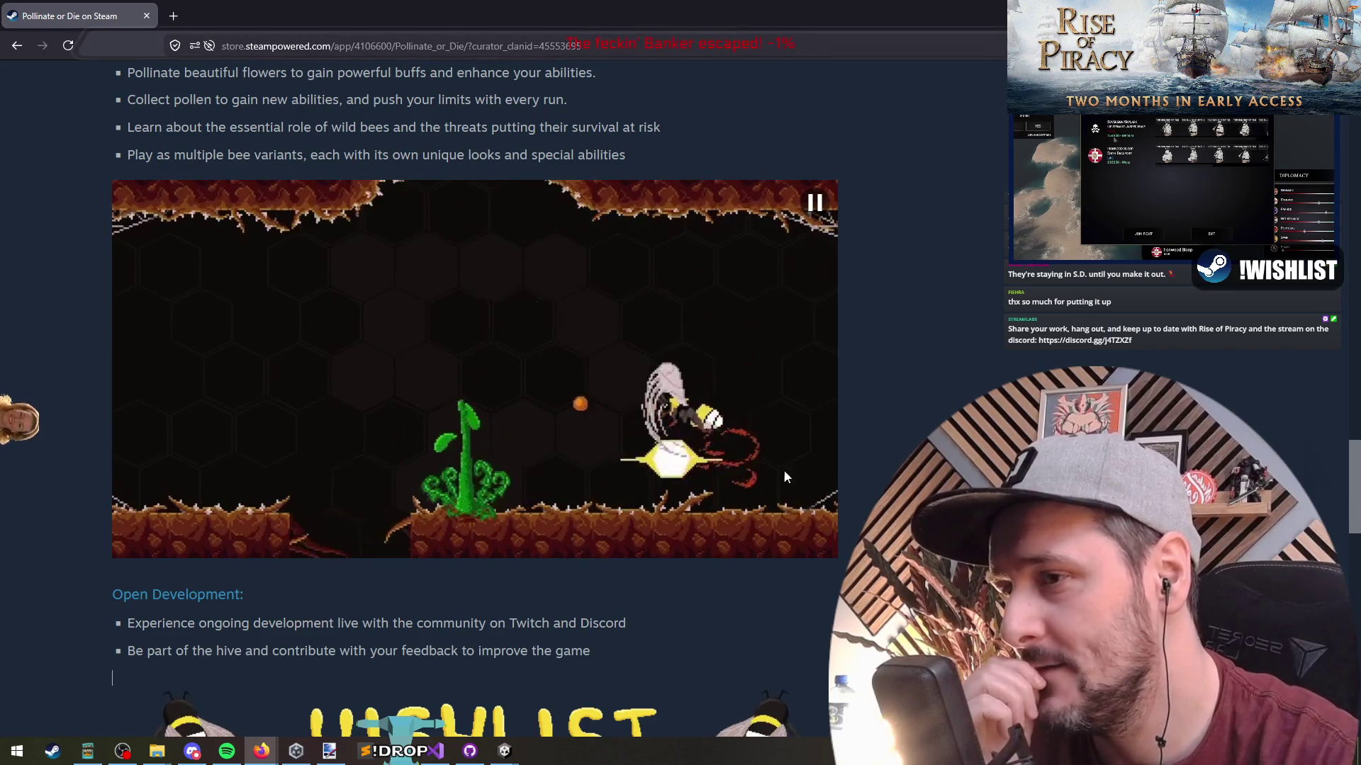
scroll(642, 308, "up", 9)
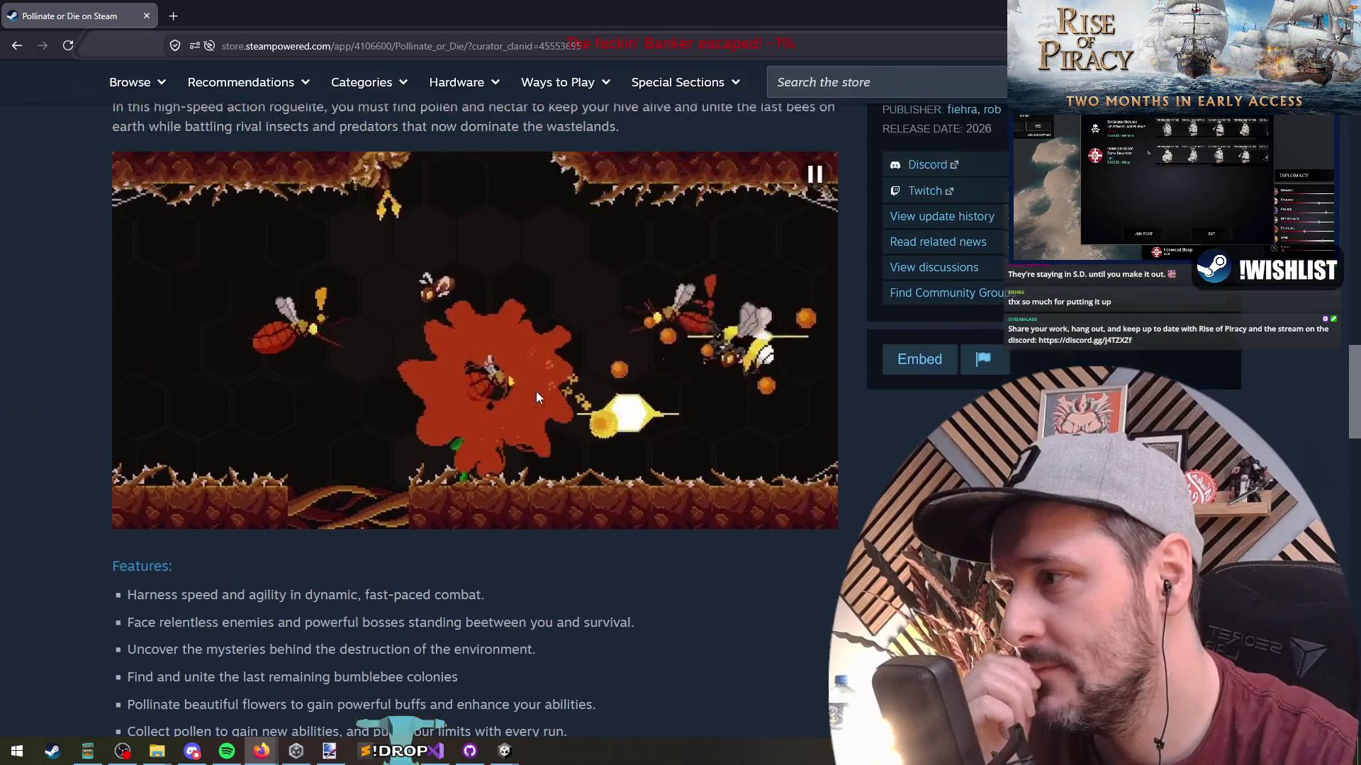
scroll(531, 404, "up", 1)
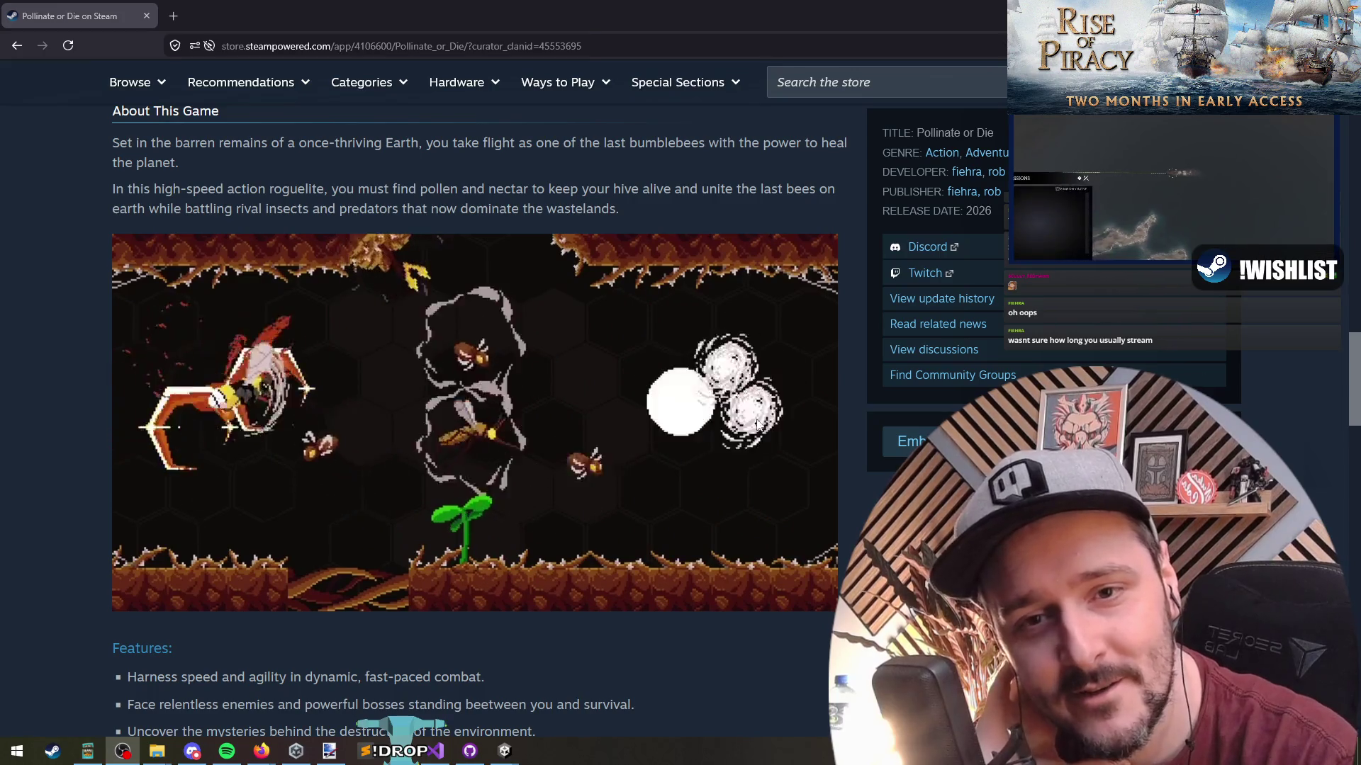
Scroll the Pollinate or Die page and highlight its planned 2026 release date.
scroll(309, 326, "up", 8)
scroll(309, 321, "up", 8)
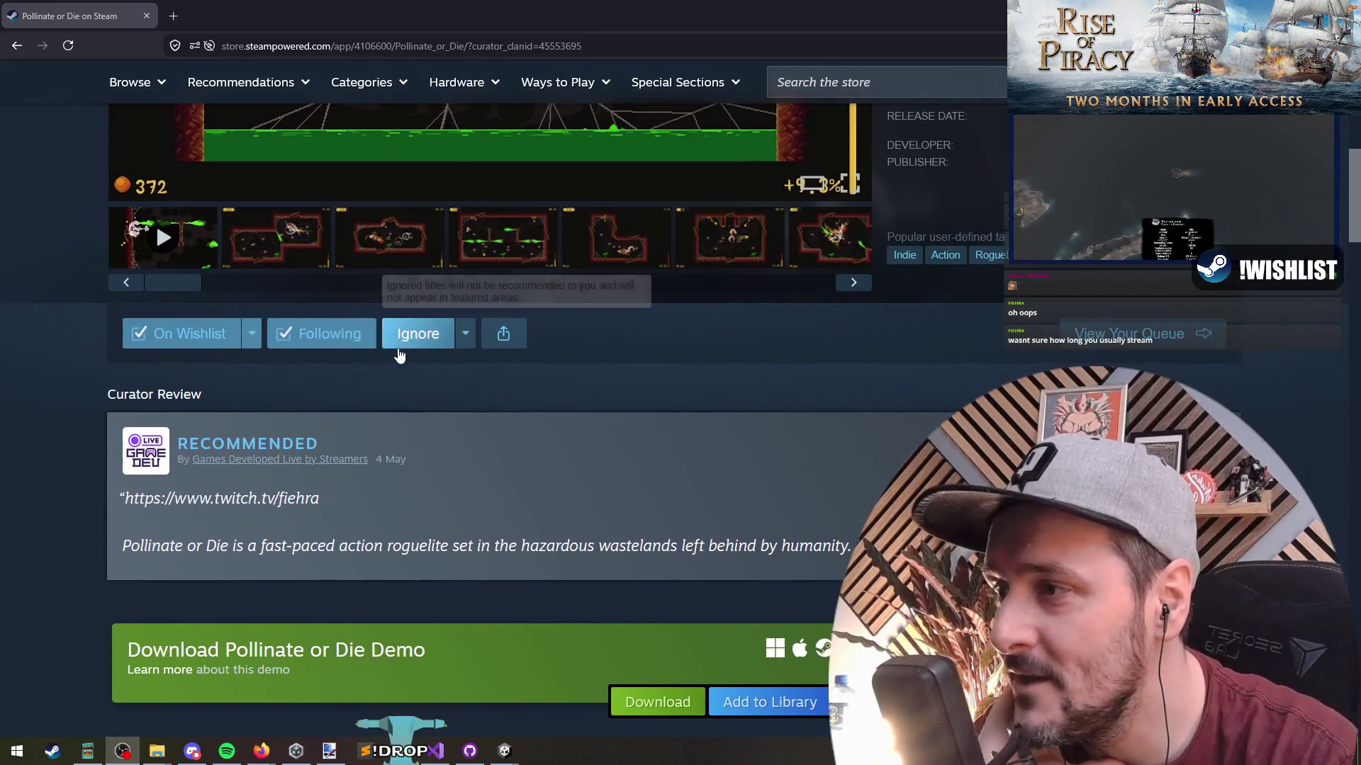
scroll(176, 349, "down", 7)
left_click_drag(296, 291, 427, 287)
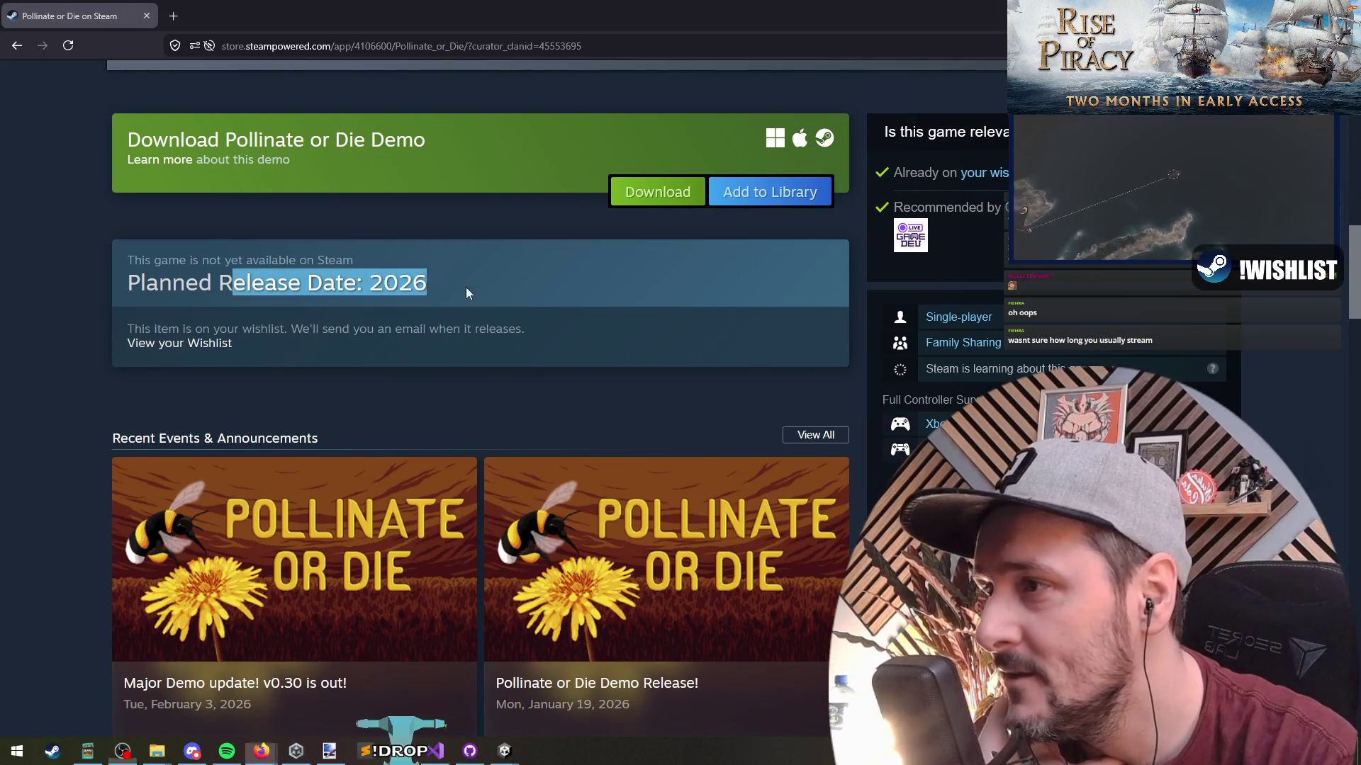
left_click(495, 288)
scroll(38, 278, "up", 10)
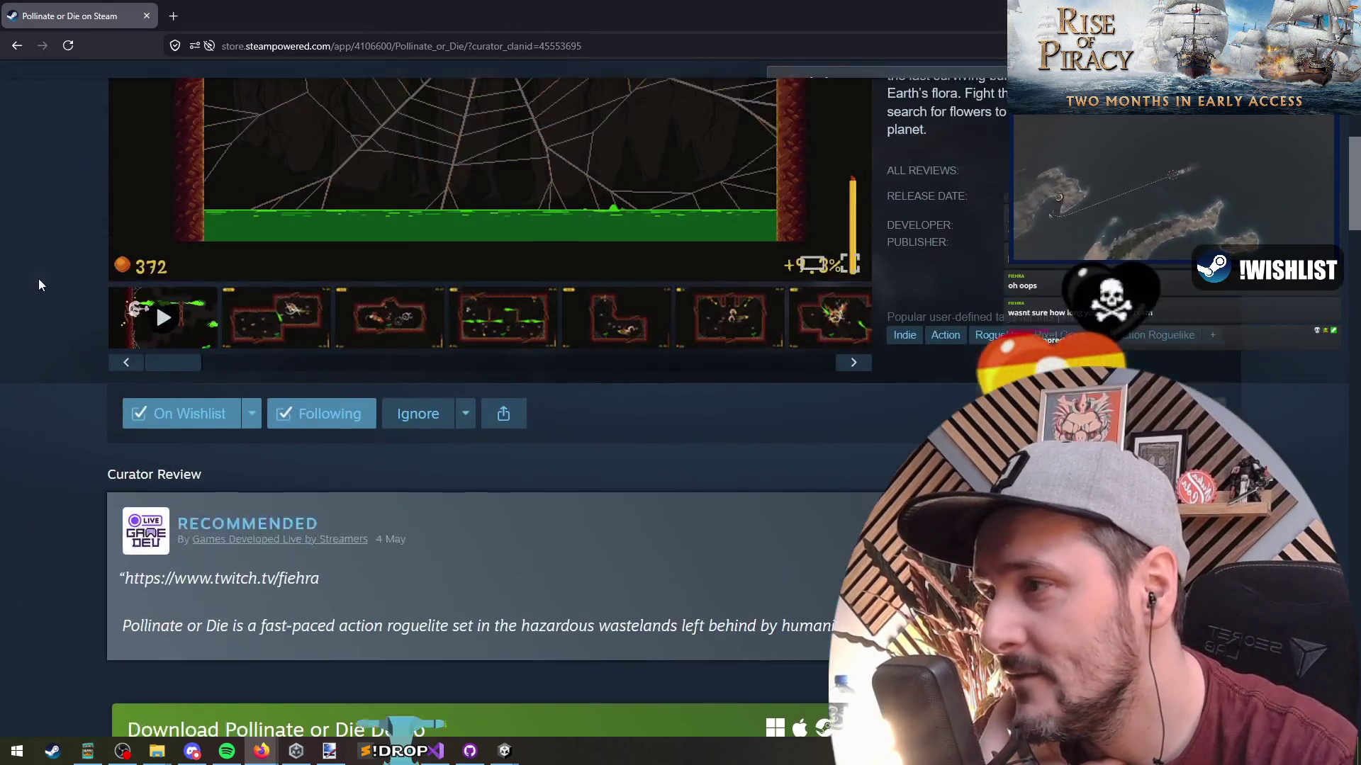
scroll(434, 376, "down", 2)
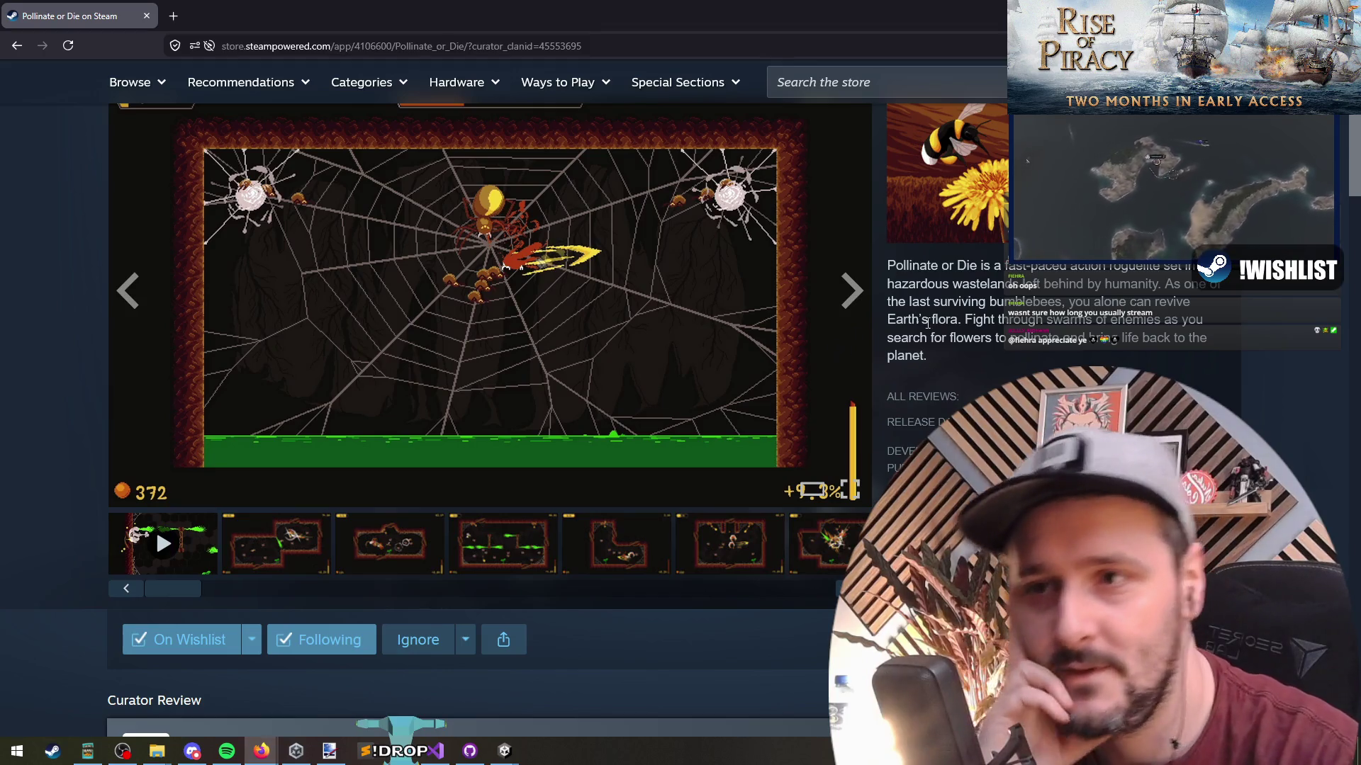
Open the curator review's Twitch channel link, close that tab, and switch to Unity.
key("alt+Tab")
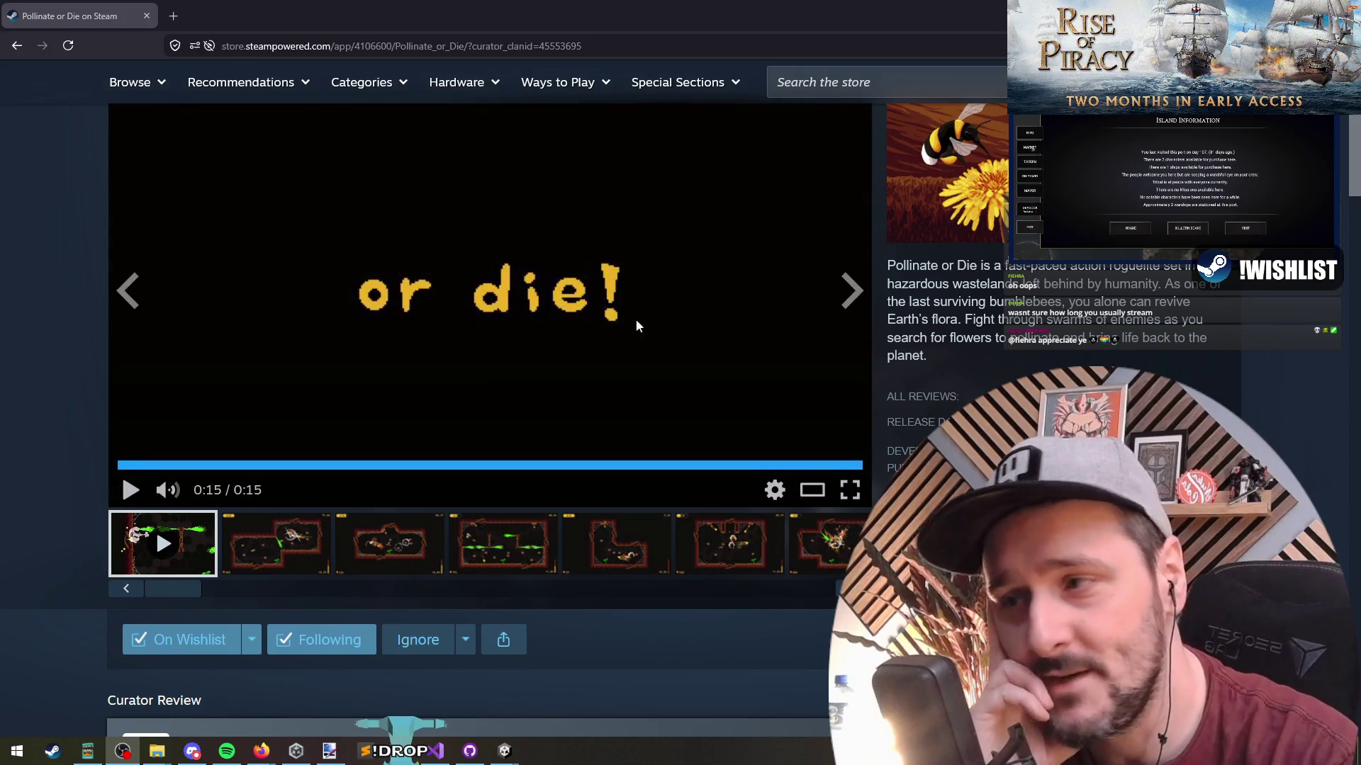
scroll(216, 466, "down", 3)
scroll(216, 465, "down", 4)
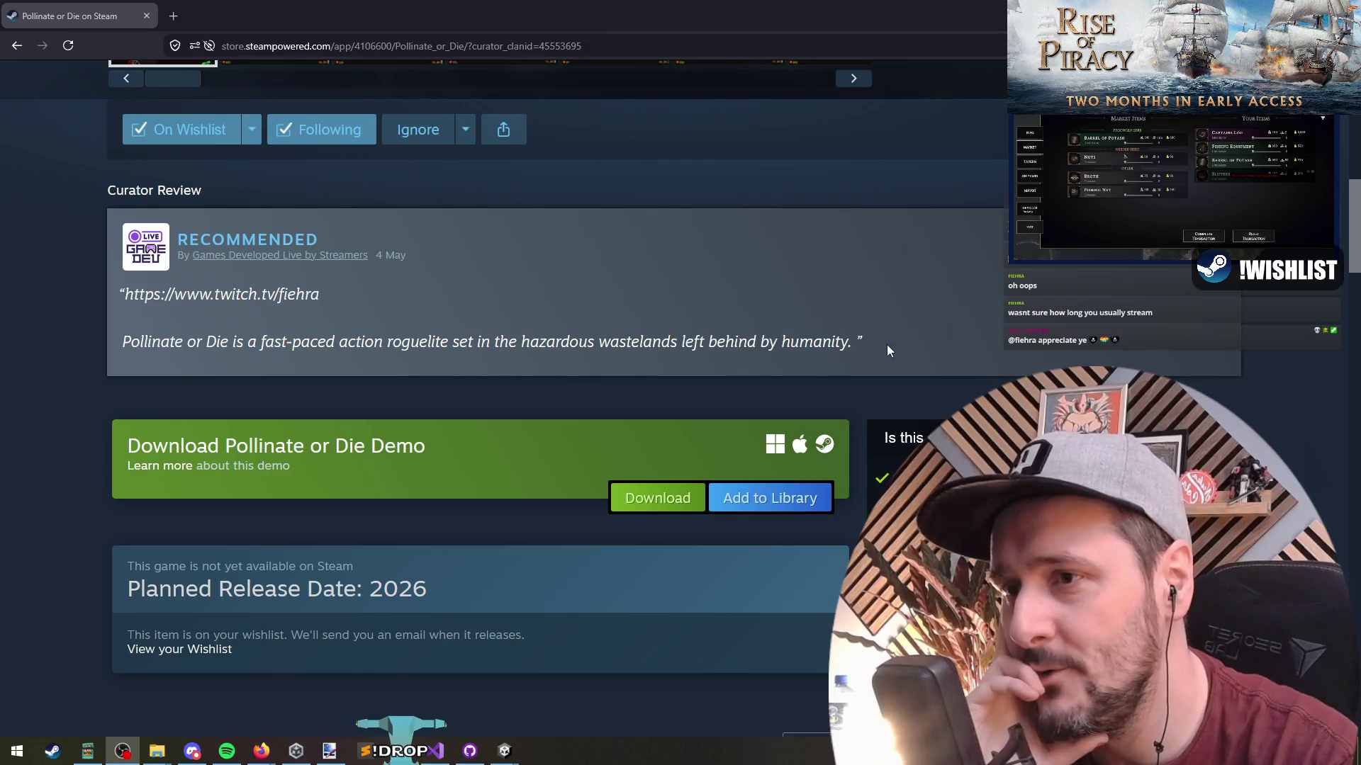
left_click_drag(868, 344, 149, 244)
left_click(137, 291)
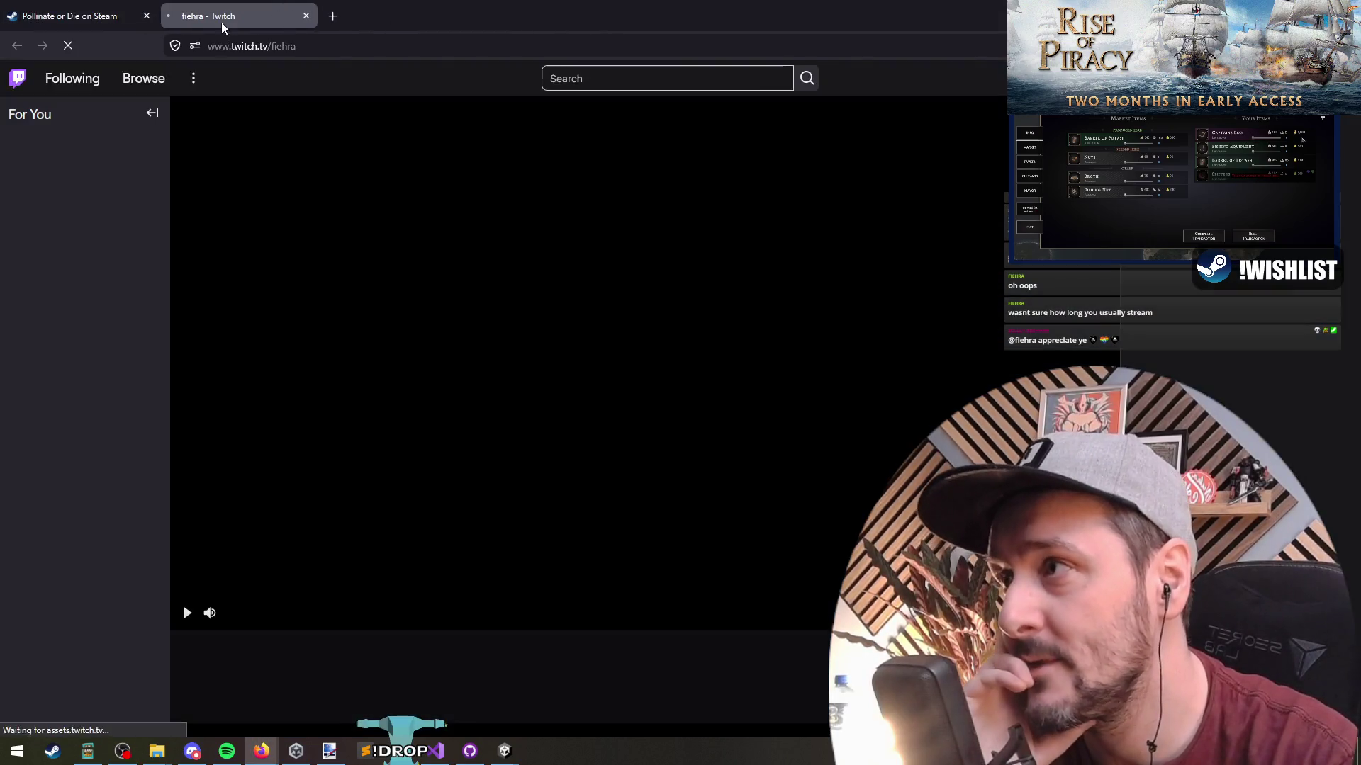
middle_click(222, 21)
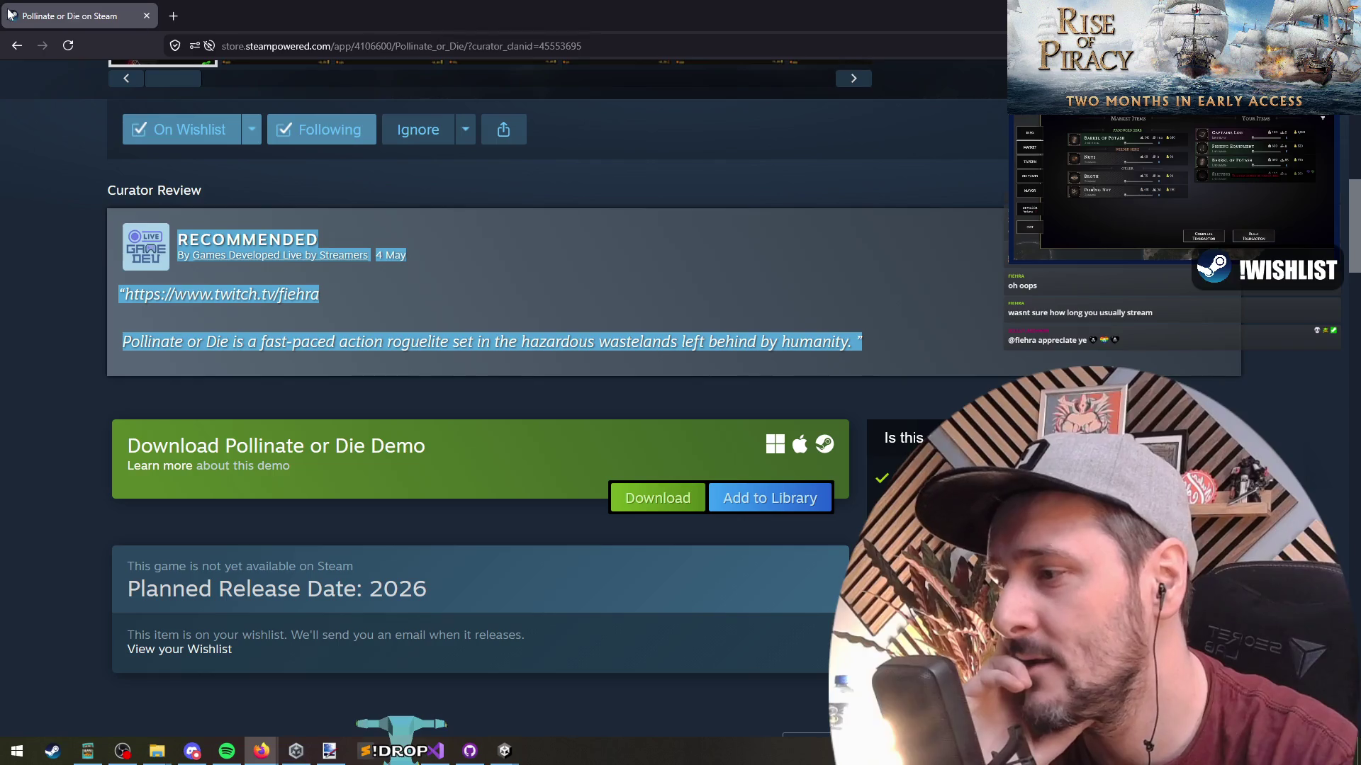
key("alt+Tab")
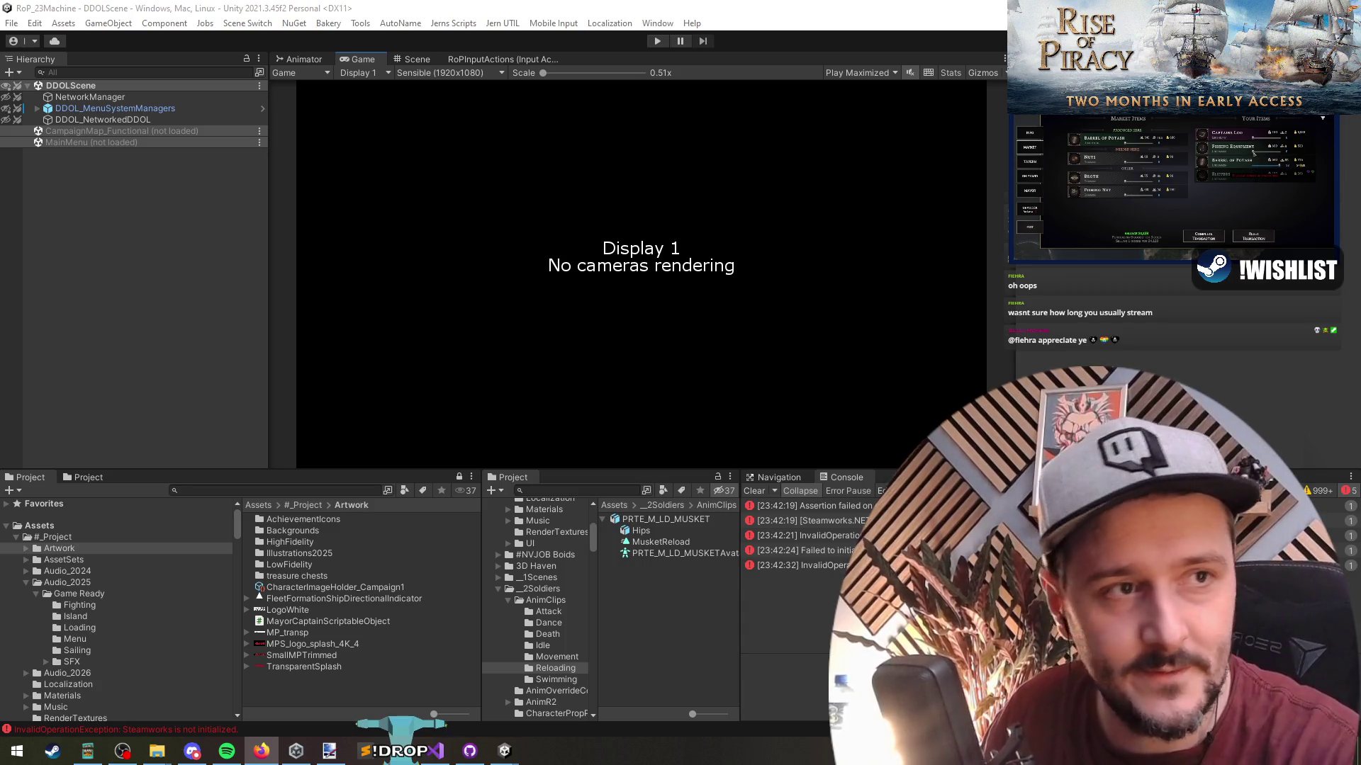
Return to the curator page in Firefox and autoscroll through the first recommended games.
key("alt+Tab")
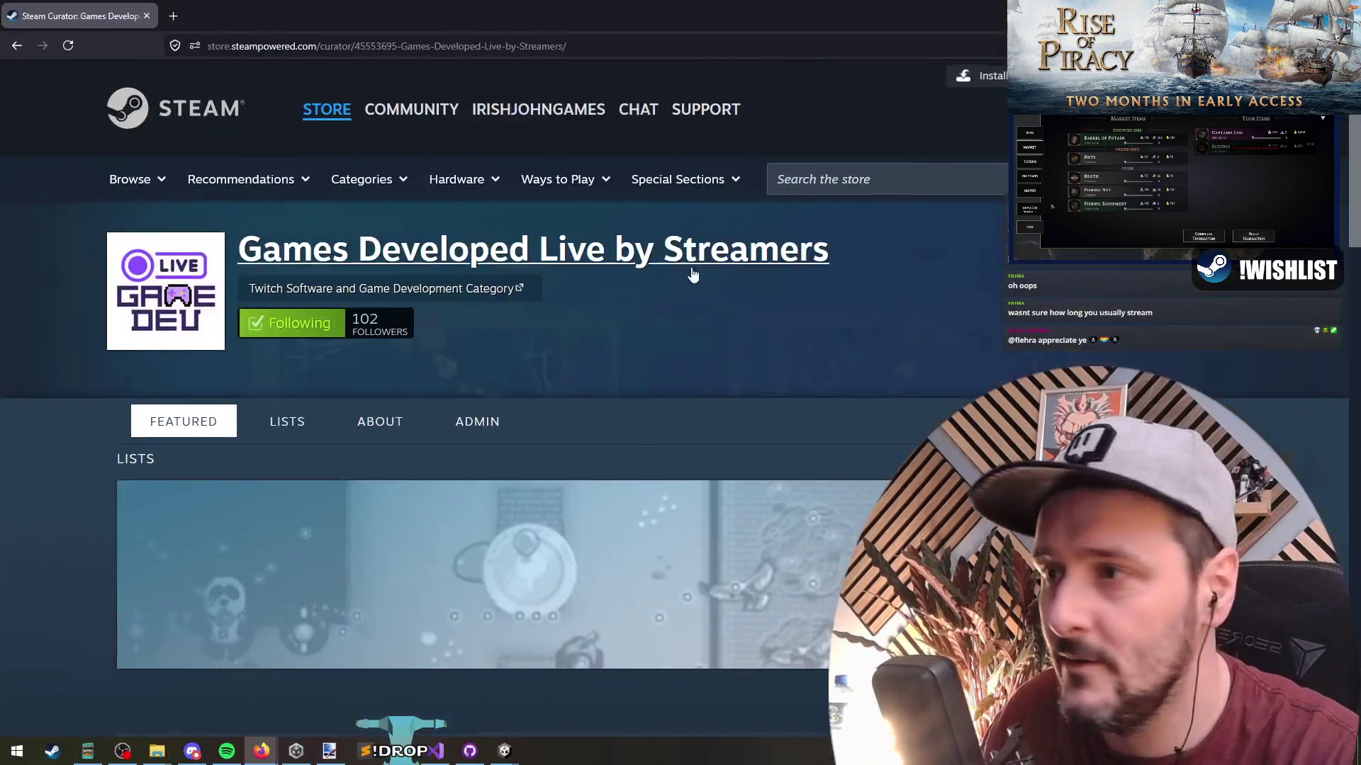
middle_click(22, 346)
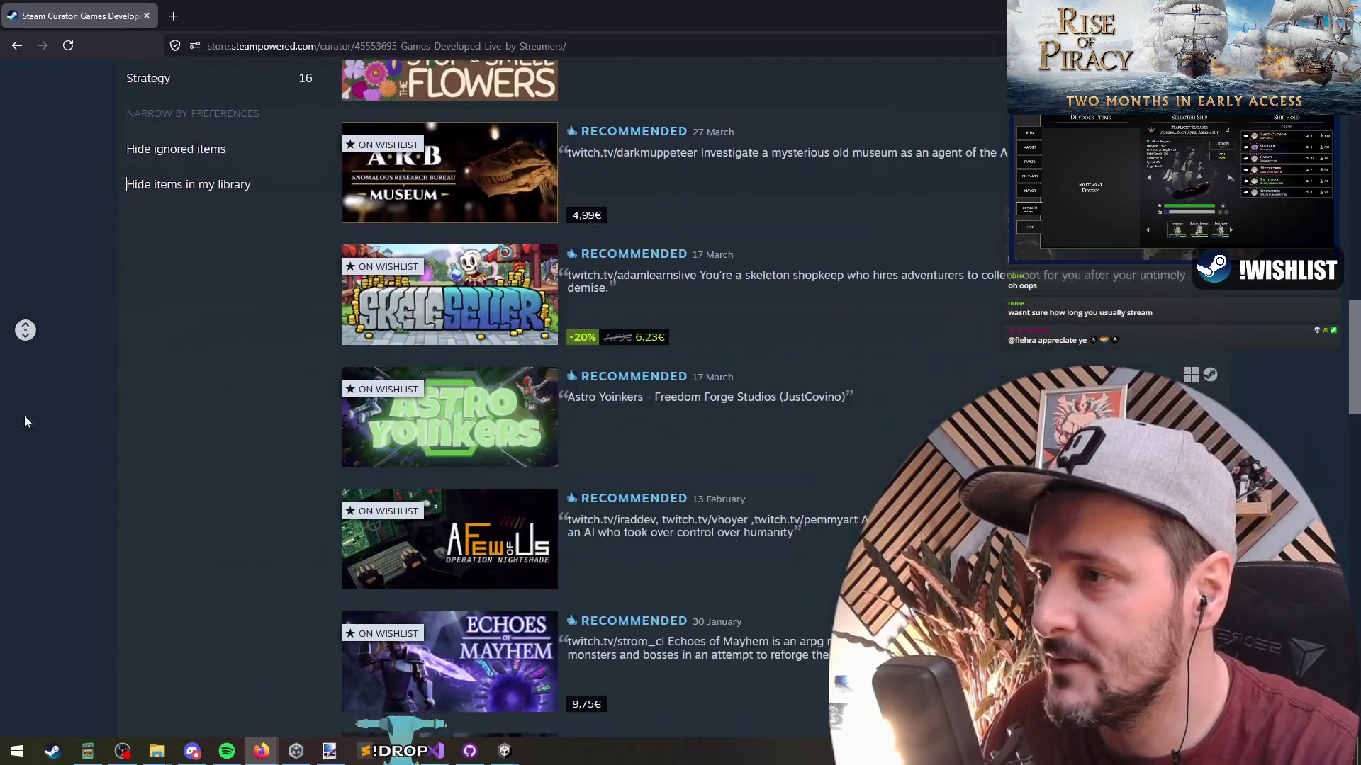
scroll(435, 213, "up", 2)
middle_click(118, 293)
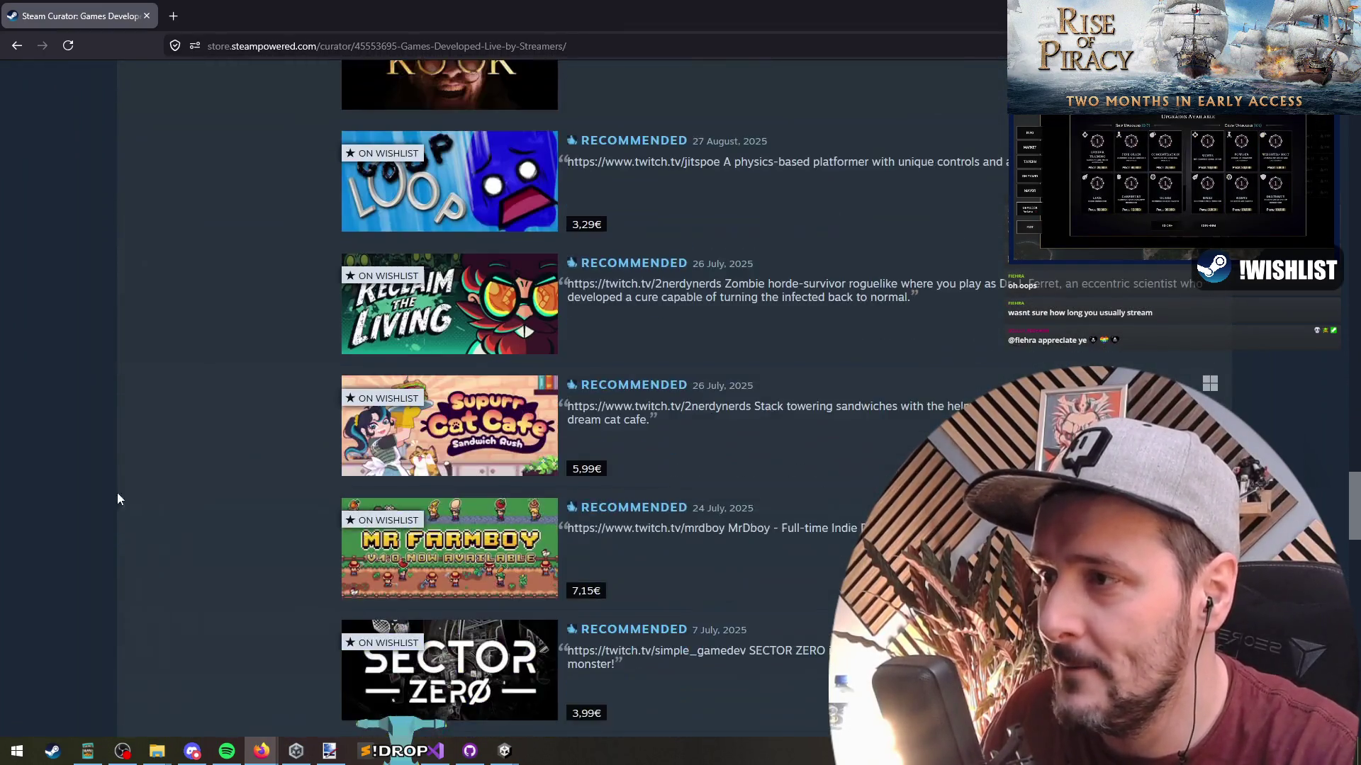
middle_click(125, 356)
scroll(124, 409, "down", 2)
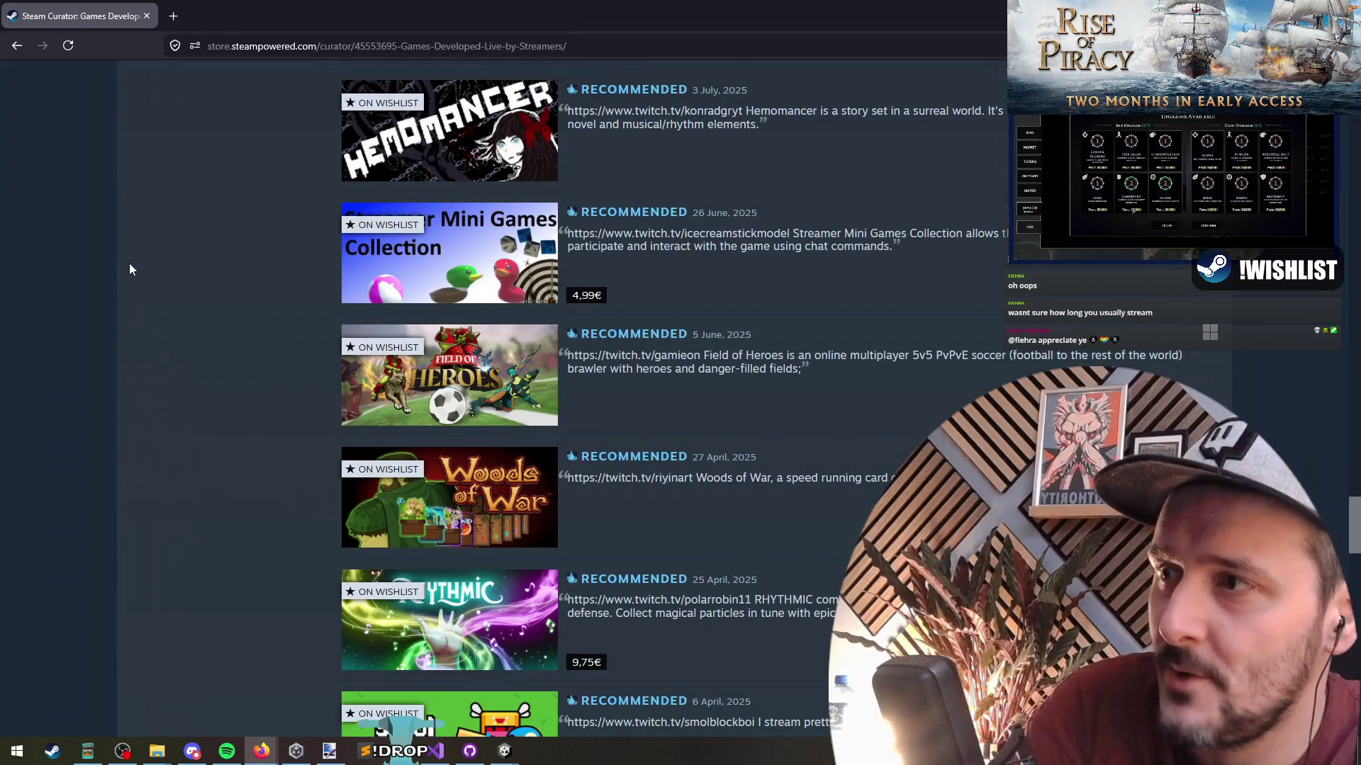
scroll(149, 326, "down", 10)
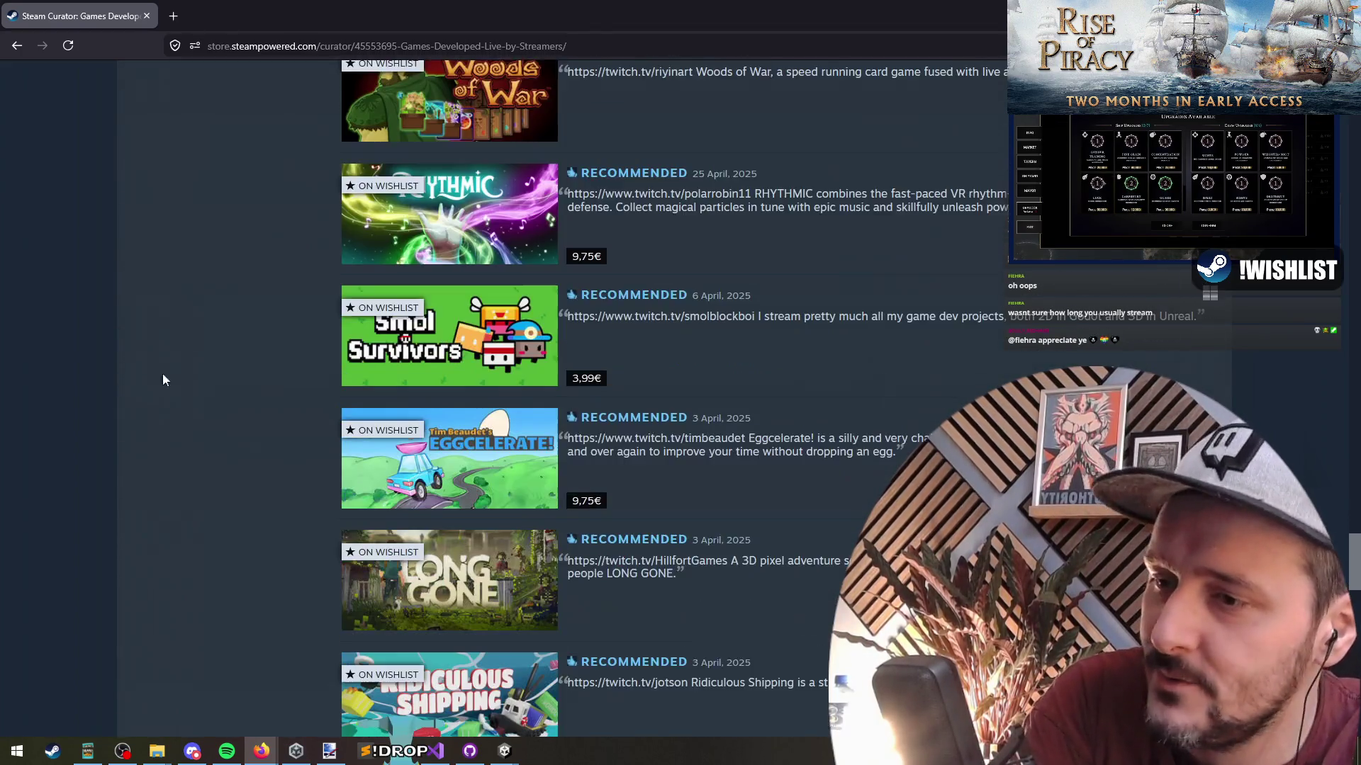
middle_click(170, 264)
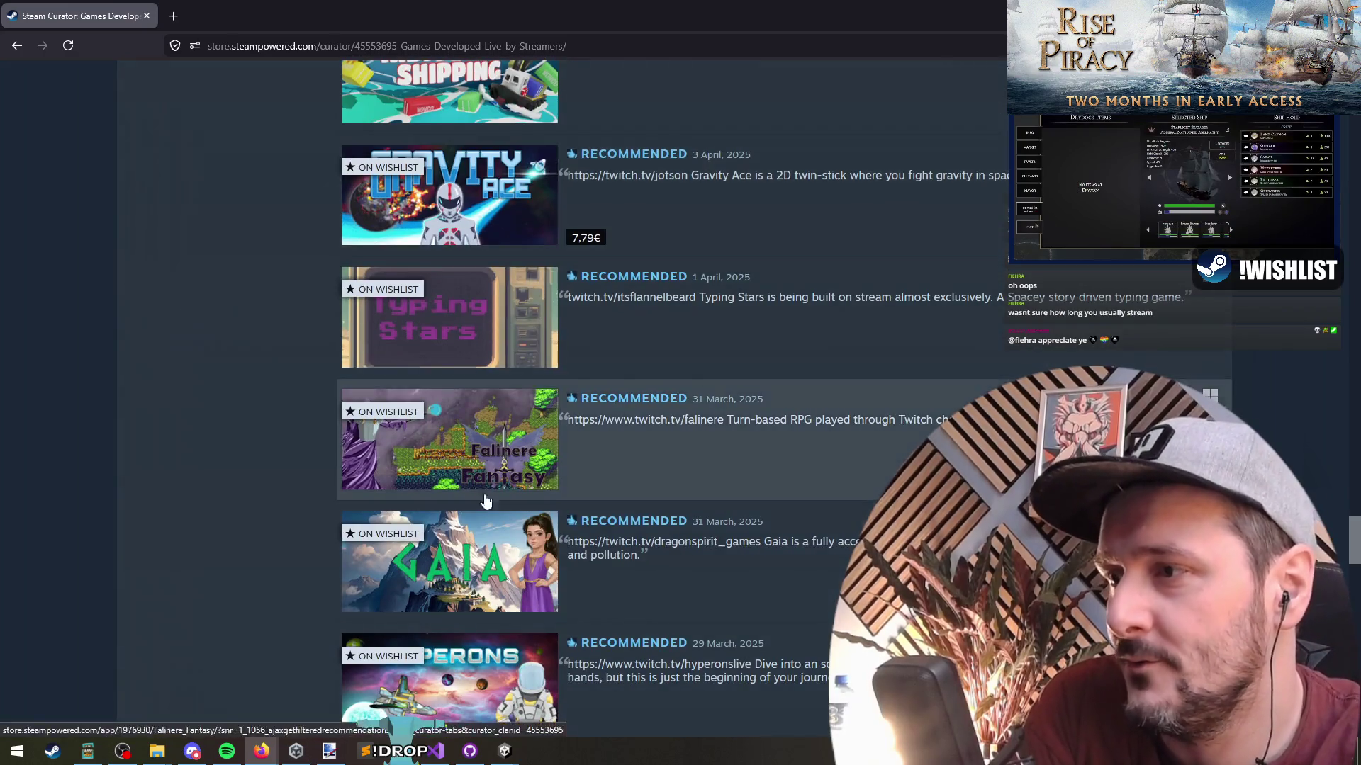
middle_click(188, 213)
middle_click(159, 326)
Autoscroll through the remaining recommendations to the end of the 80-game list.
scroll(142, 298, "down", 5)
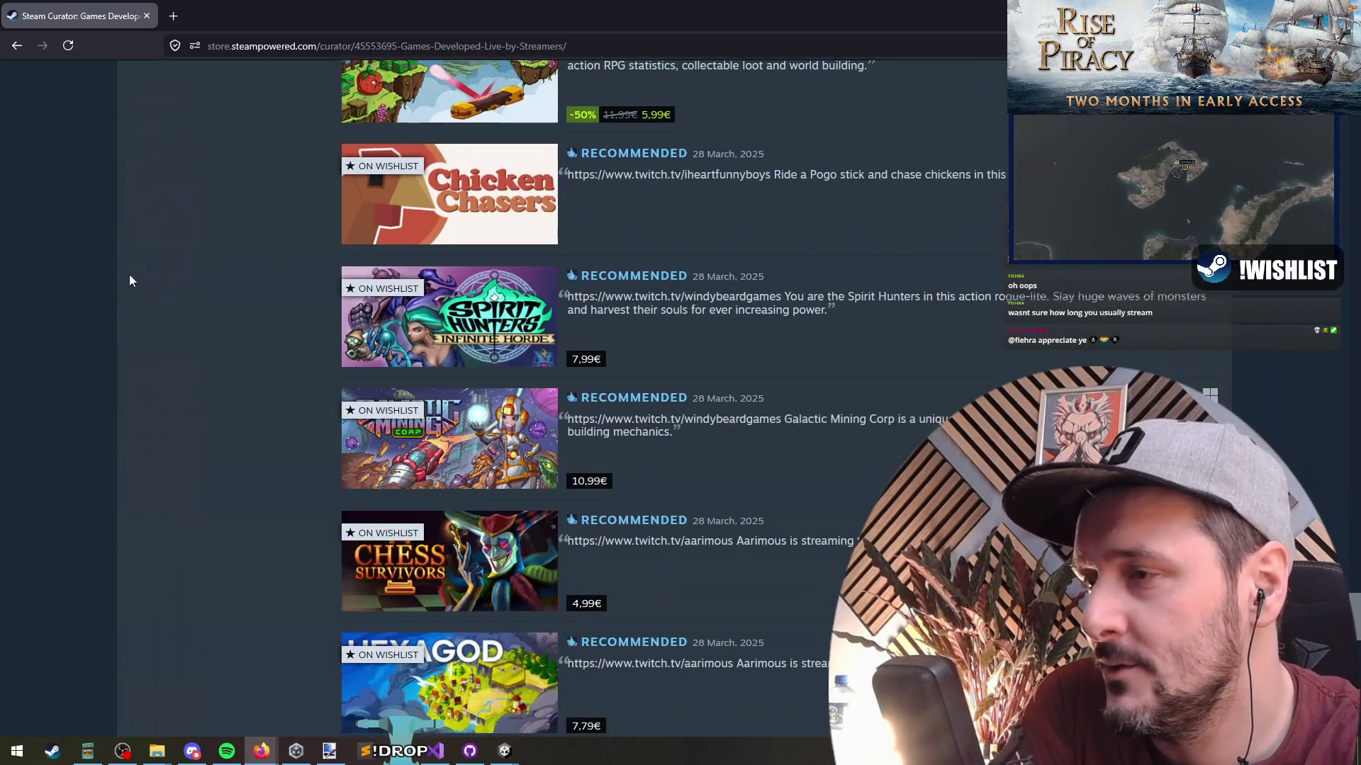
middle_click(167, 221)
middle_click(160, 304)
scroll(158, 283, "down", 10)
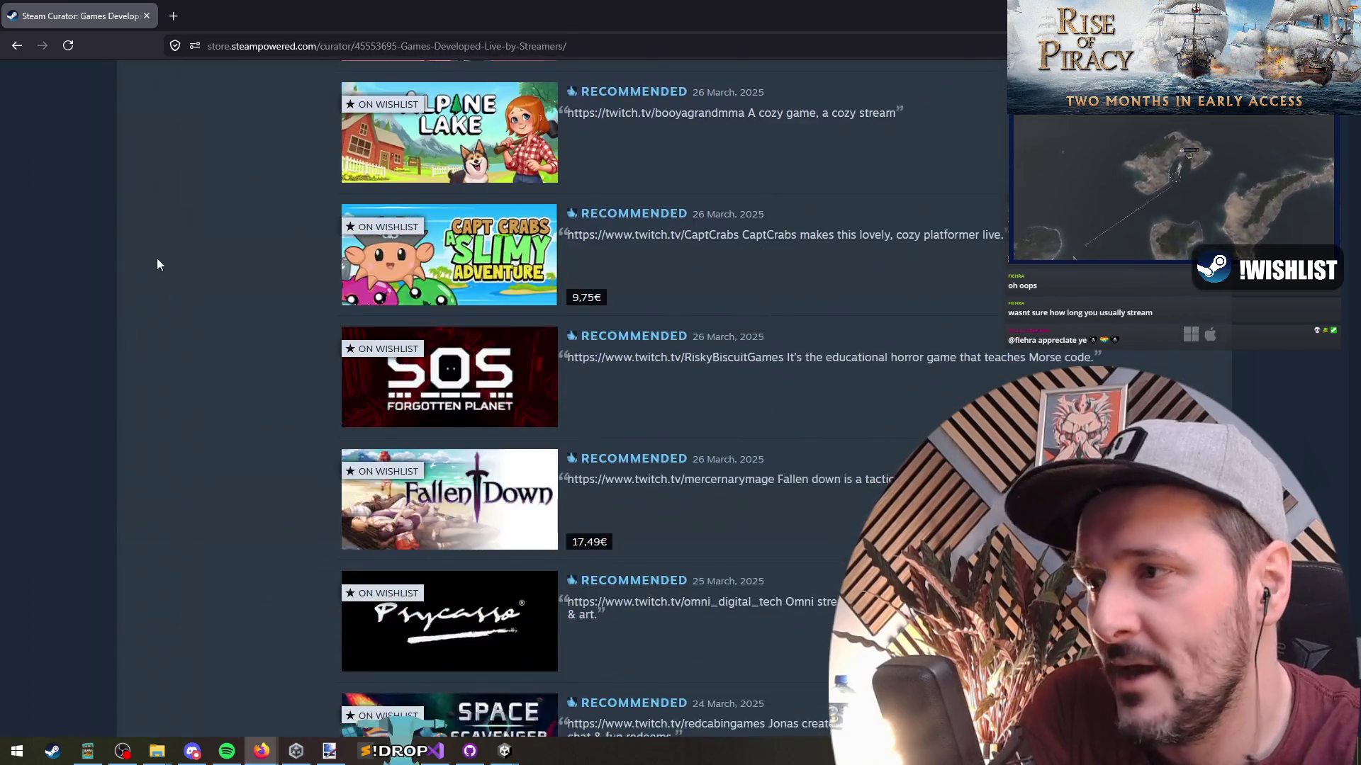
middle_click(128, 222)
middle_click(127, 296)
middle_click(195, 435)
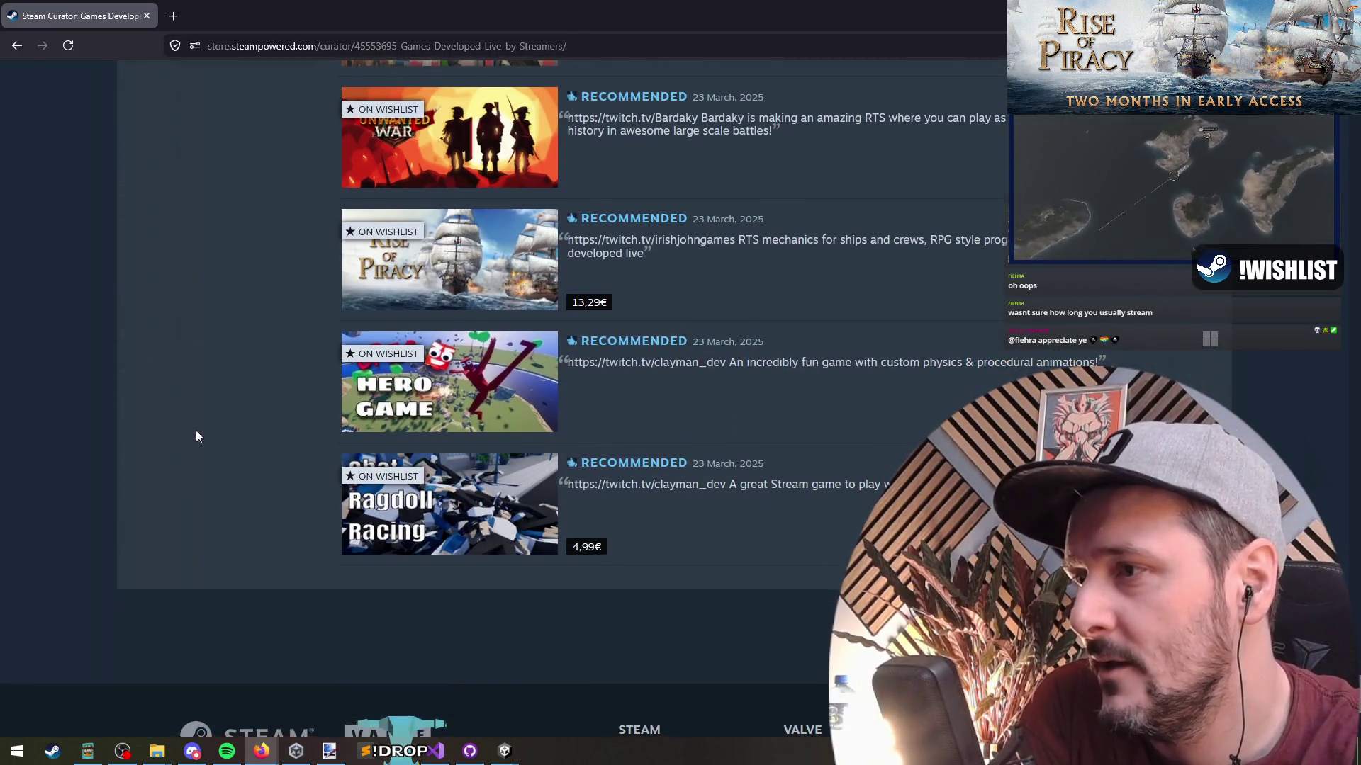
middle_click(120, 601)
middle_click(120, 601)
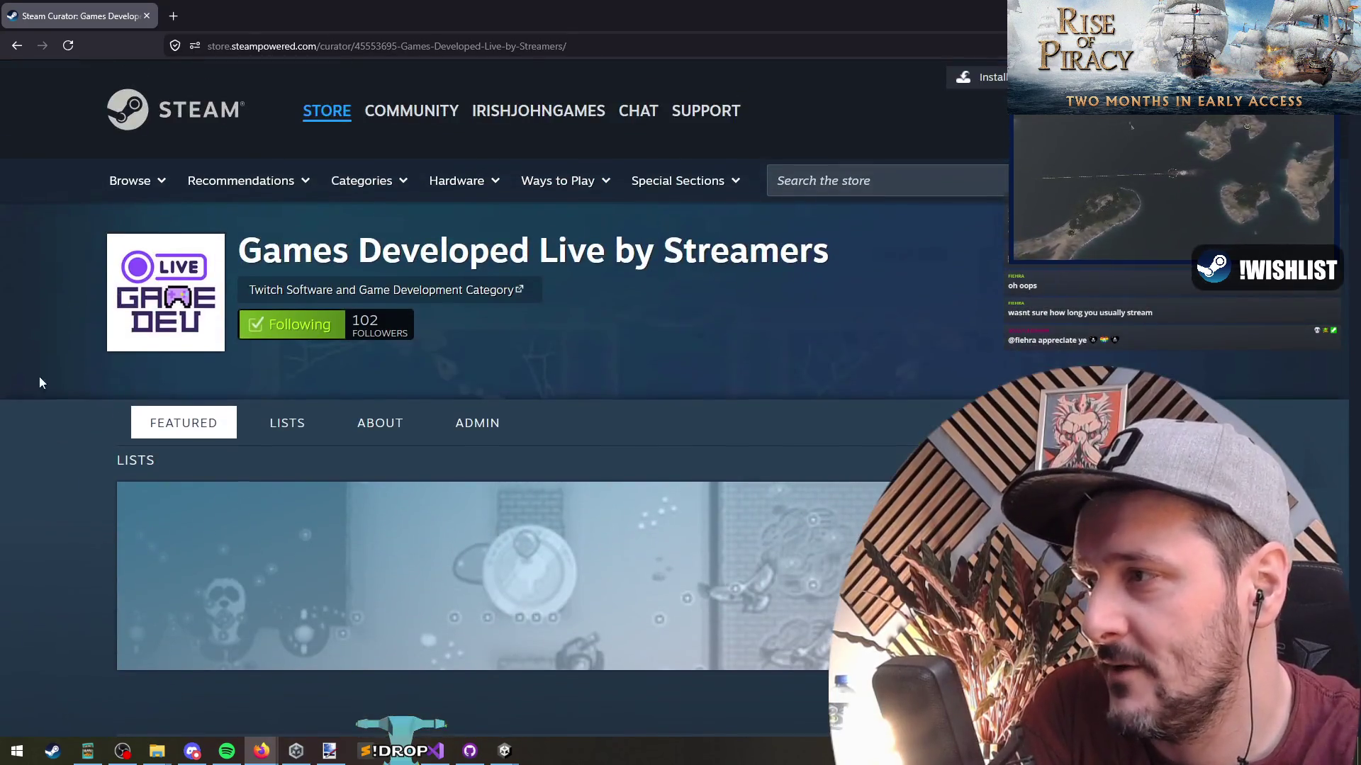
middle_click(53, 377)
middle_click(486, 259)
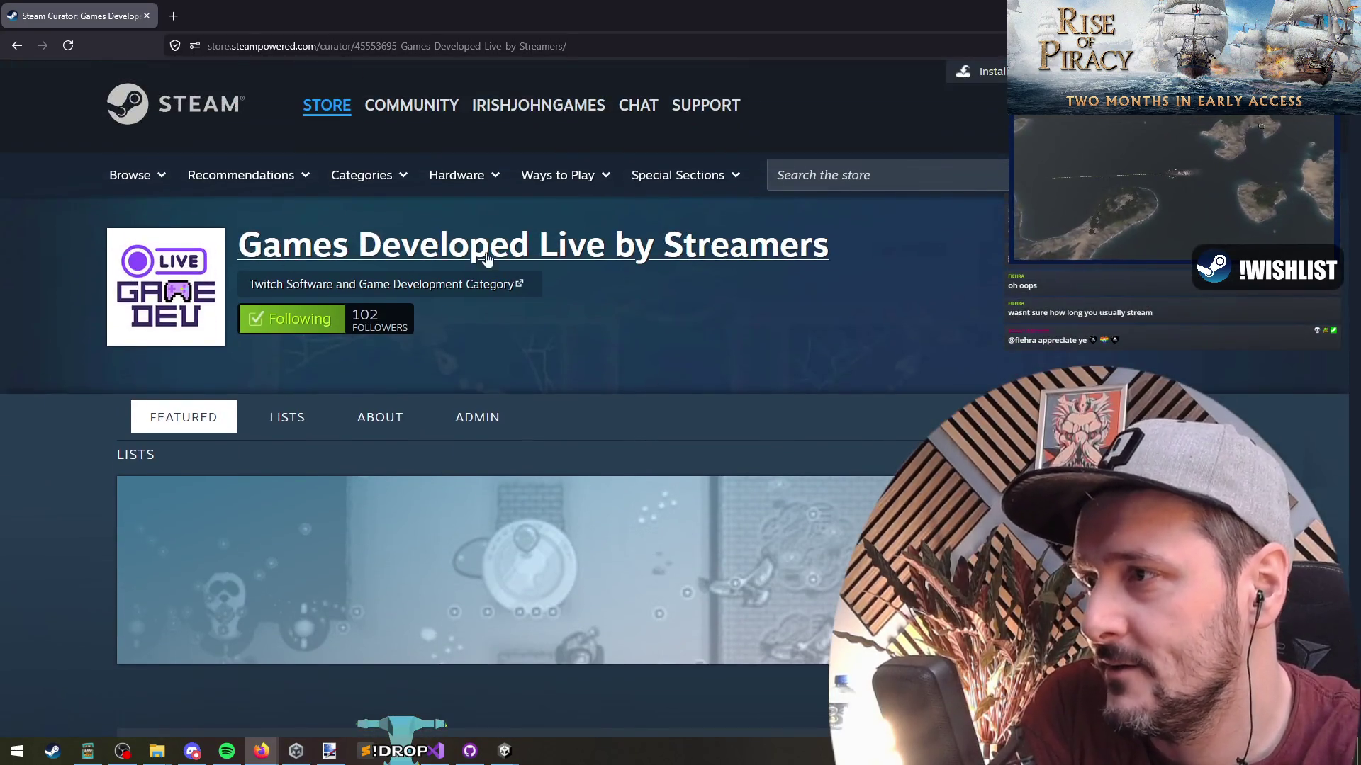
scroll(49, 355, "down", 10)
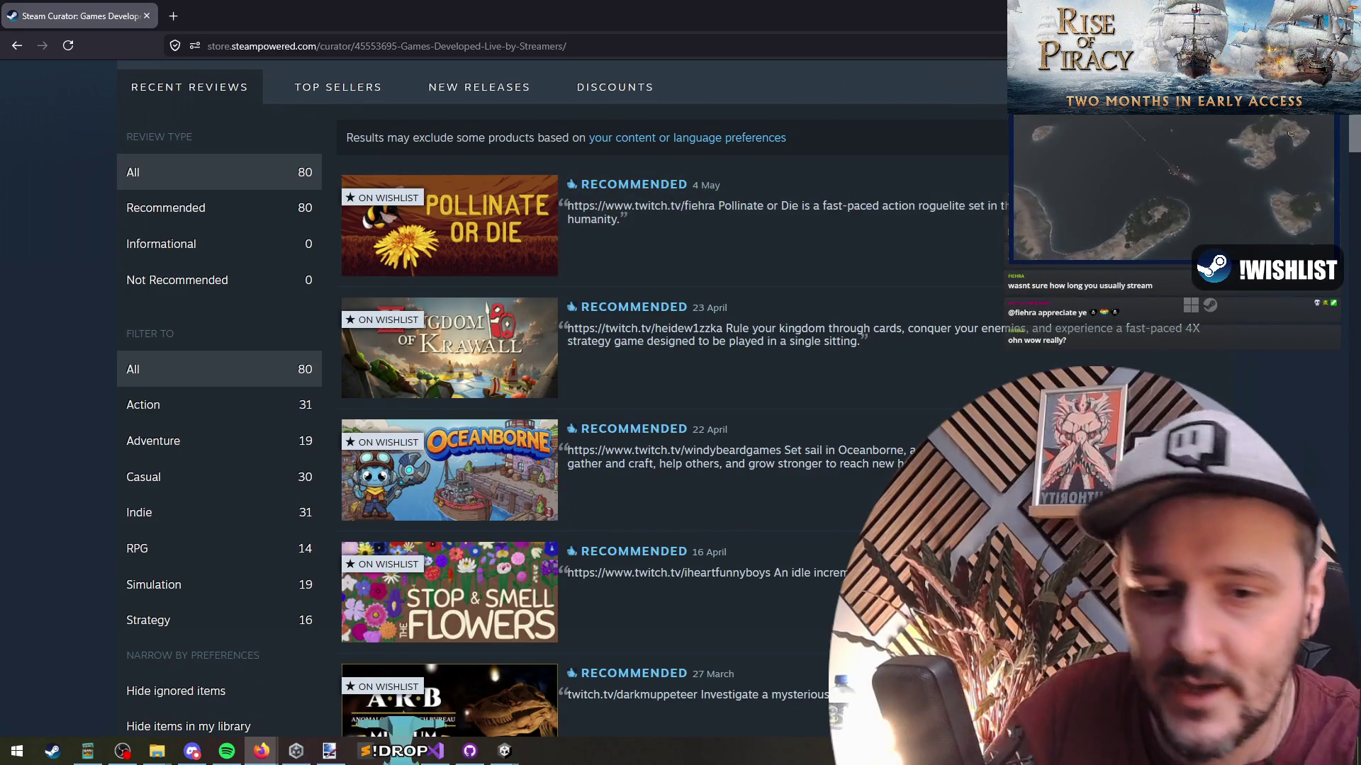
key("alt+Tab")
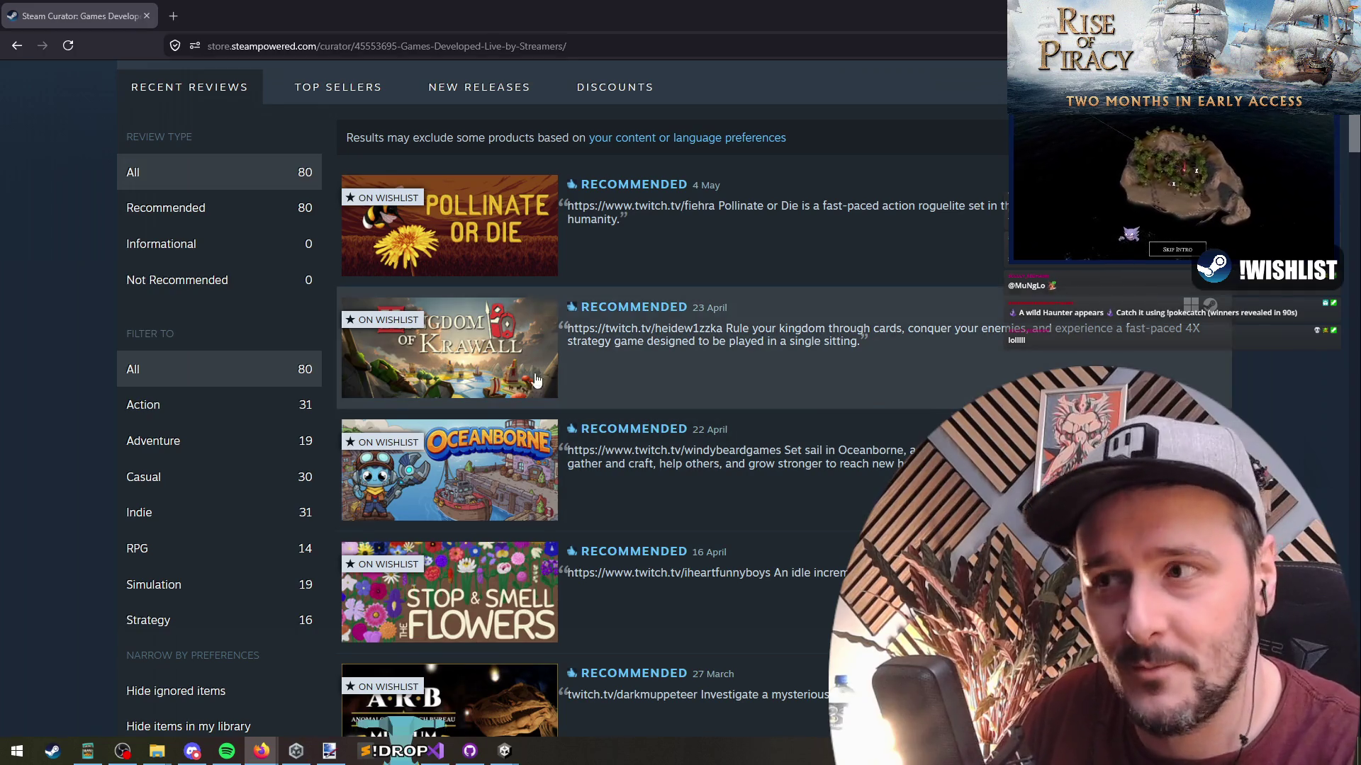
Switch from Firefox back to the Unity editor showing DDOLScene.
key("alt+Tab")
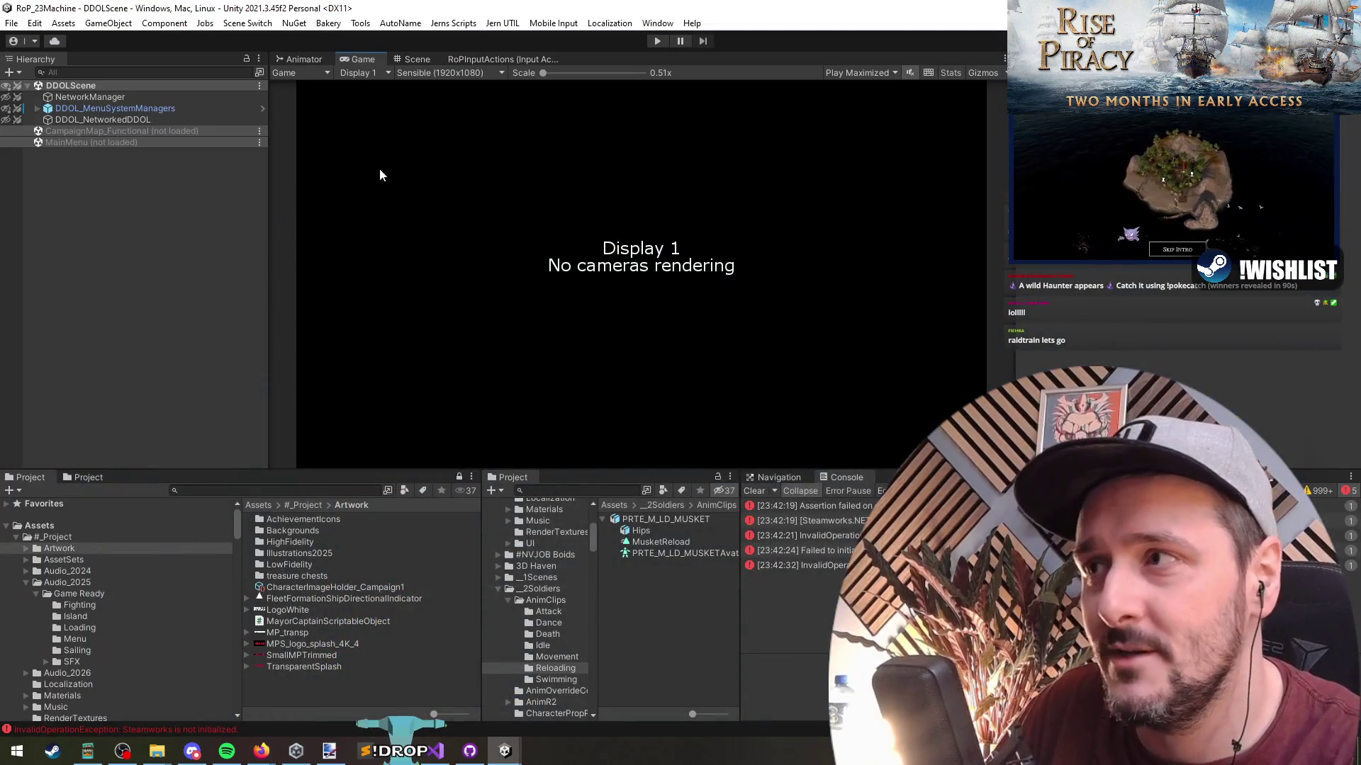
In the Animator, view the Base, WeaponDrawSheath, CommanderActions, Ranged and MovingReload states.
left_click(328, 60)
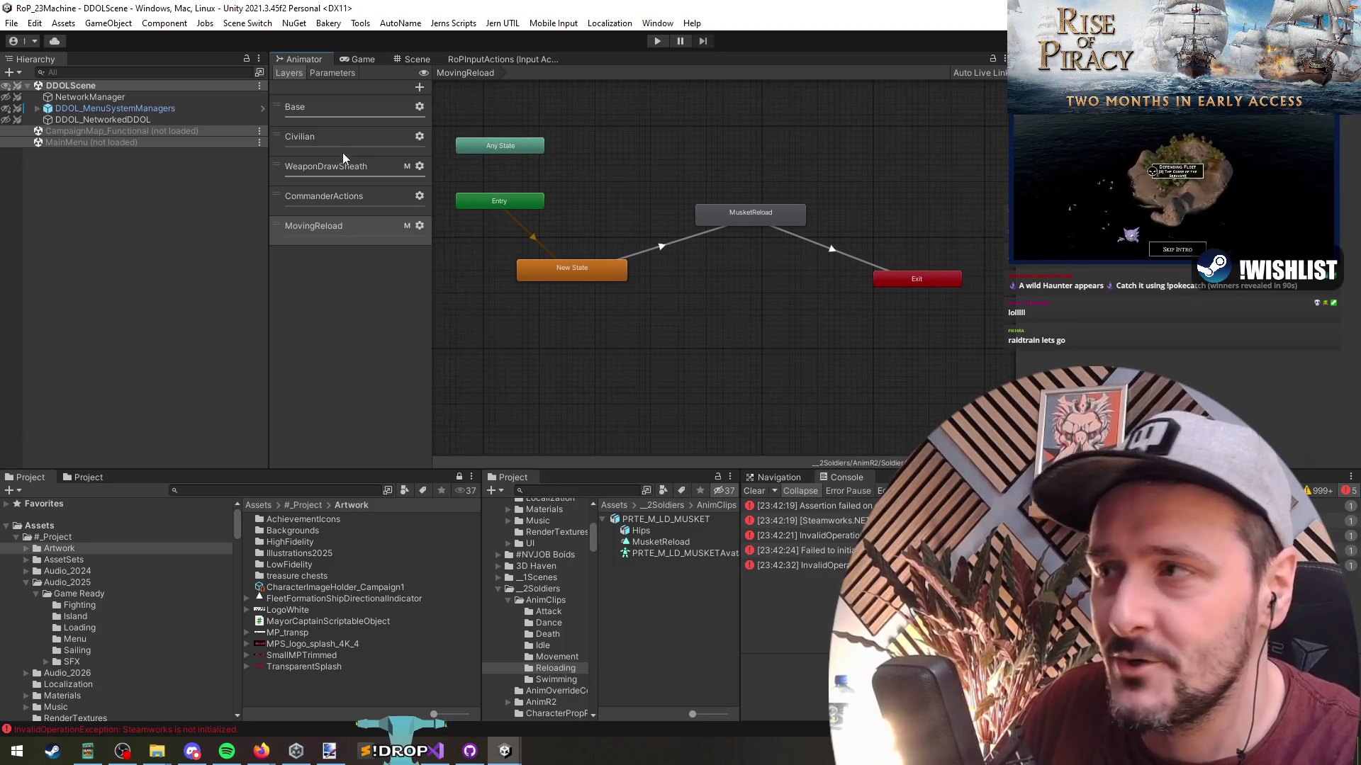
left_click(347, 108)
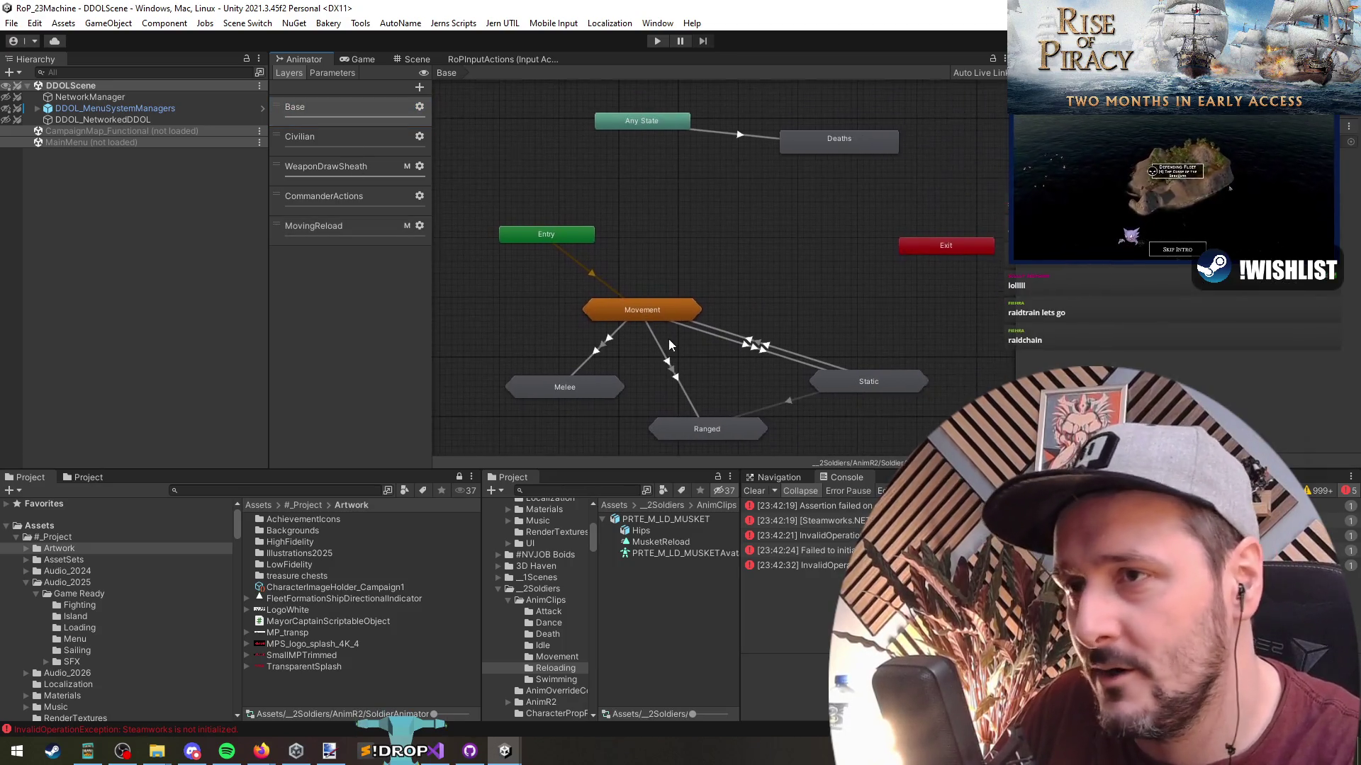
left_click(345, 165)
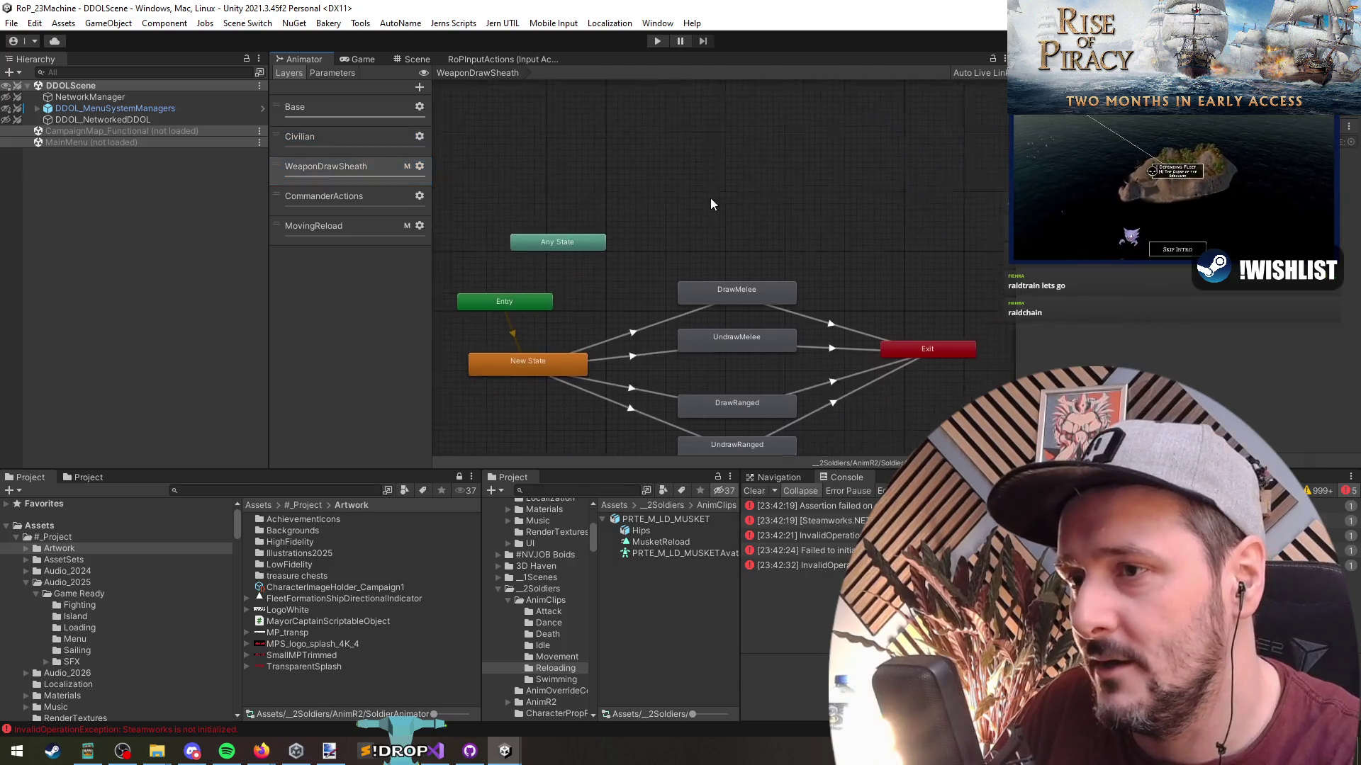
left_click(333, 193)
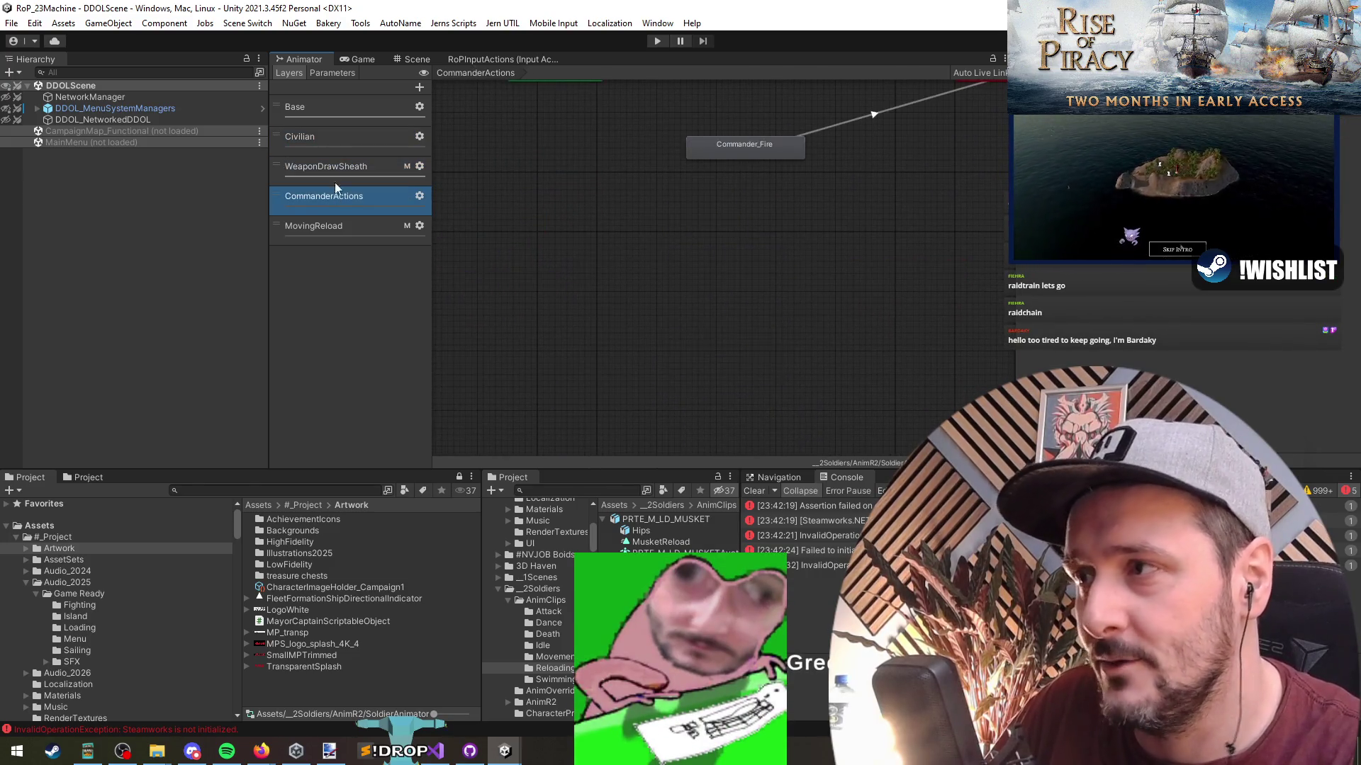
left_click(329, 109)
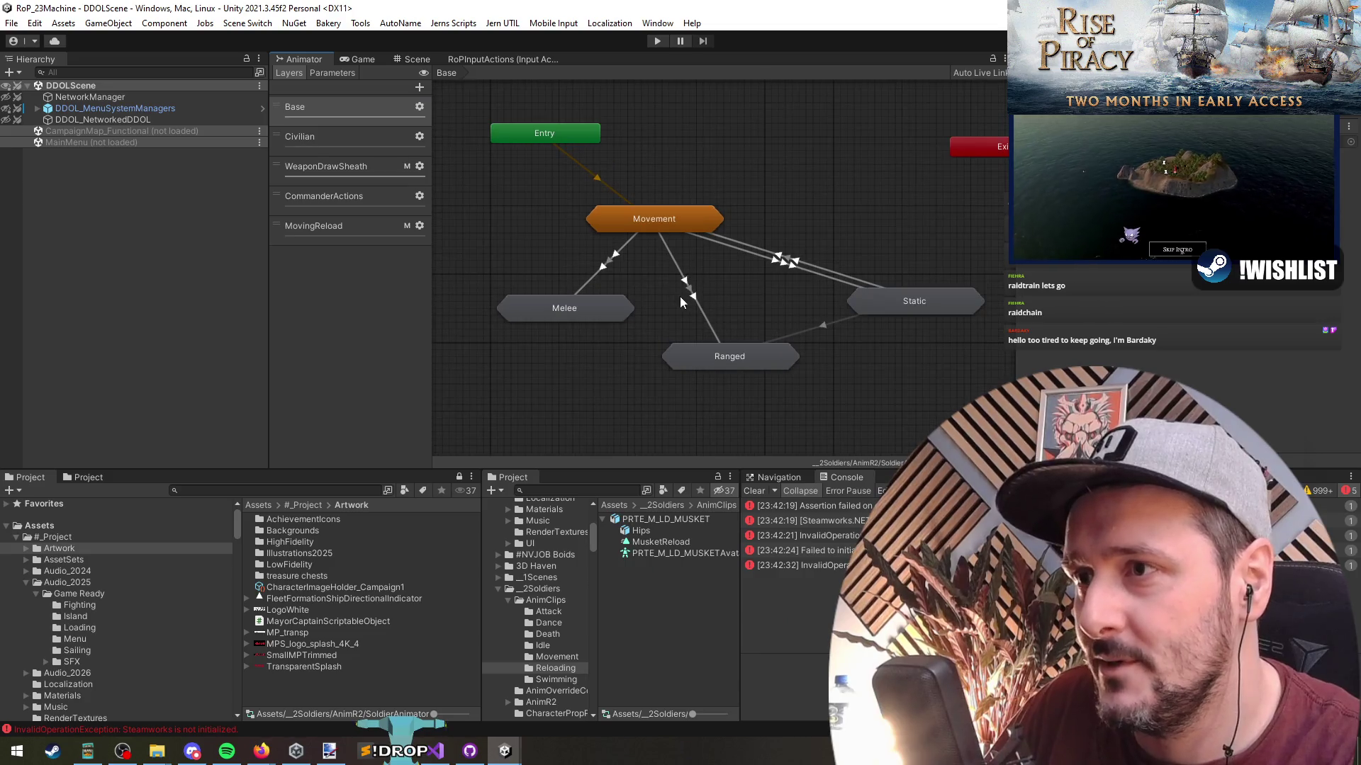
double_click(731, 356)
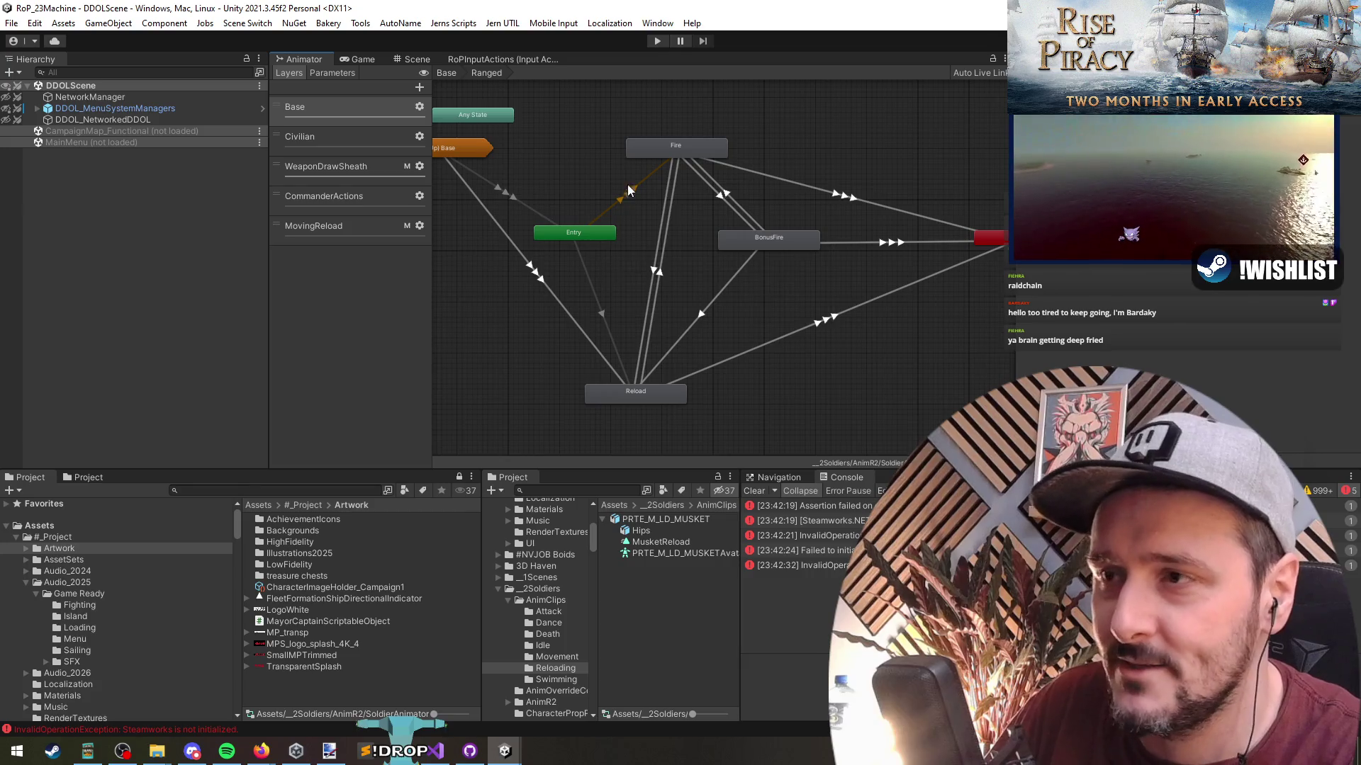
left_click(352, 226)
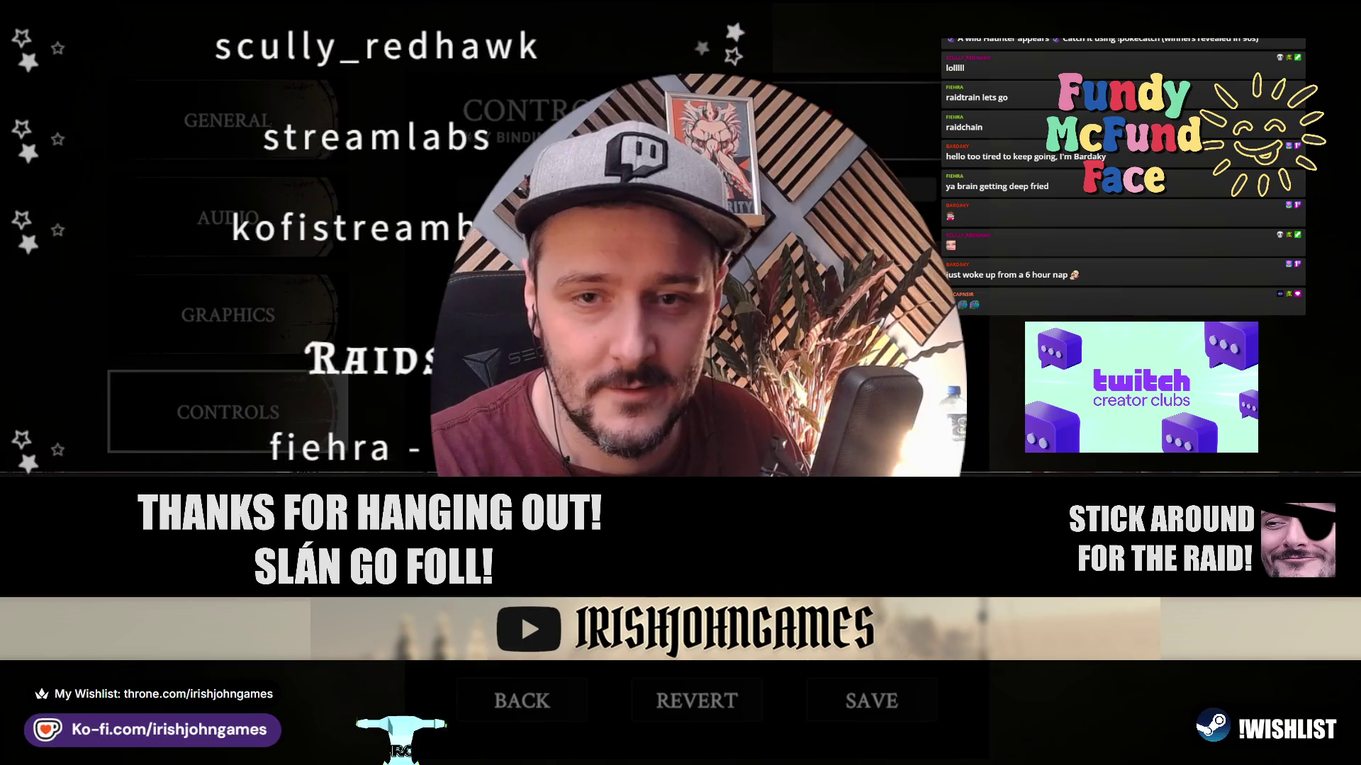
Dismiss the game's Controls settings menu with Escape, revealing the sea view with ships.
key("Escape")
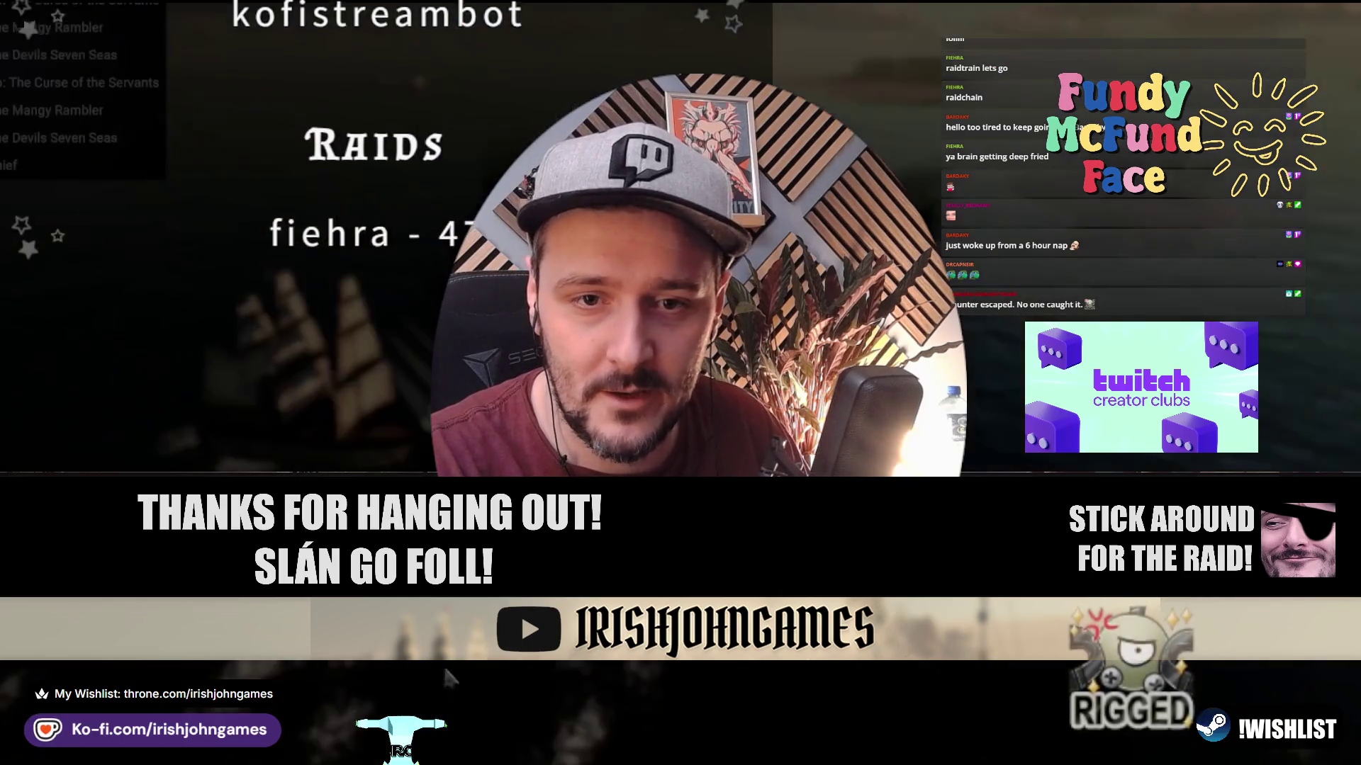